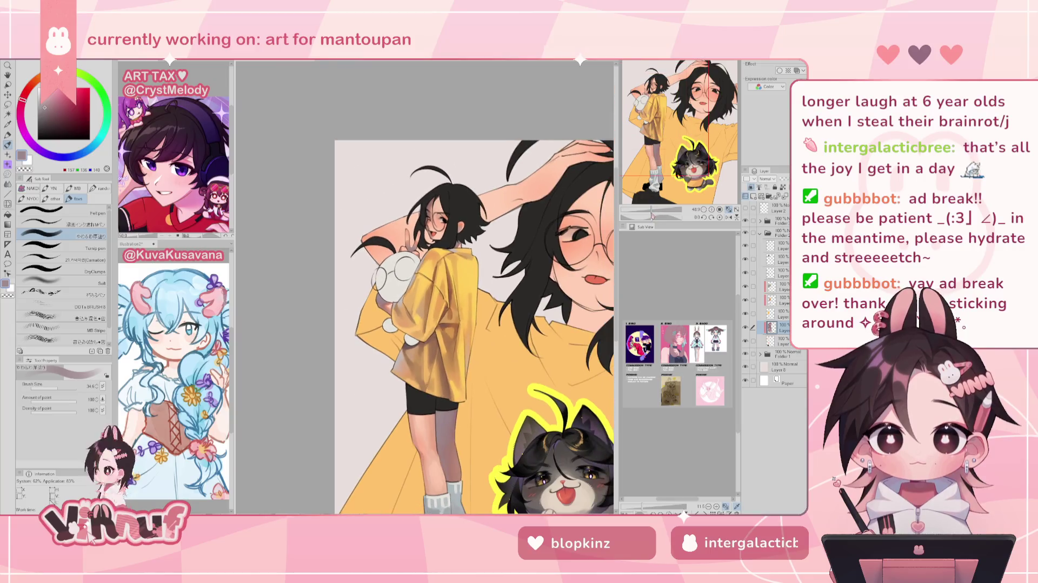
# Step: Review the mirrored, centred illustration, then zoom in on the figure and sample its skin orange
pyautogui.scroll(3, 426, 287)
pyautogui.scroll(2, 427, 287)
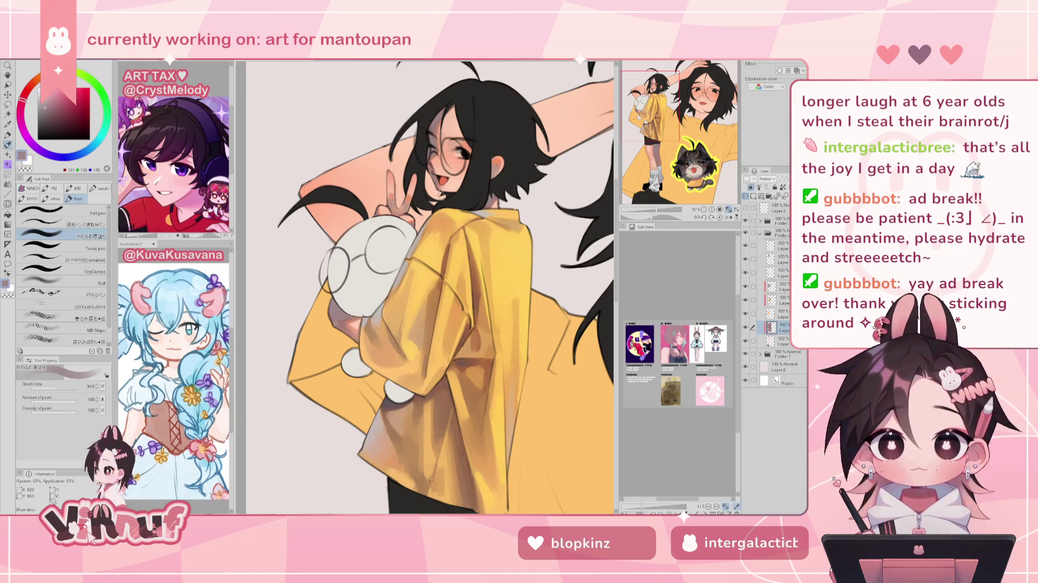
pyautogui.moveTo(653, 208); pyautogui.dragTo(659, 208)
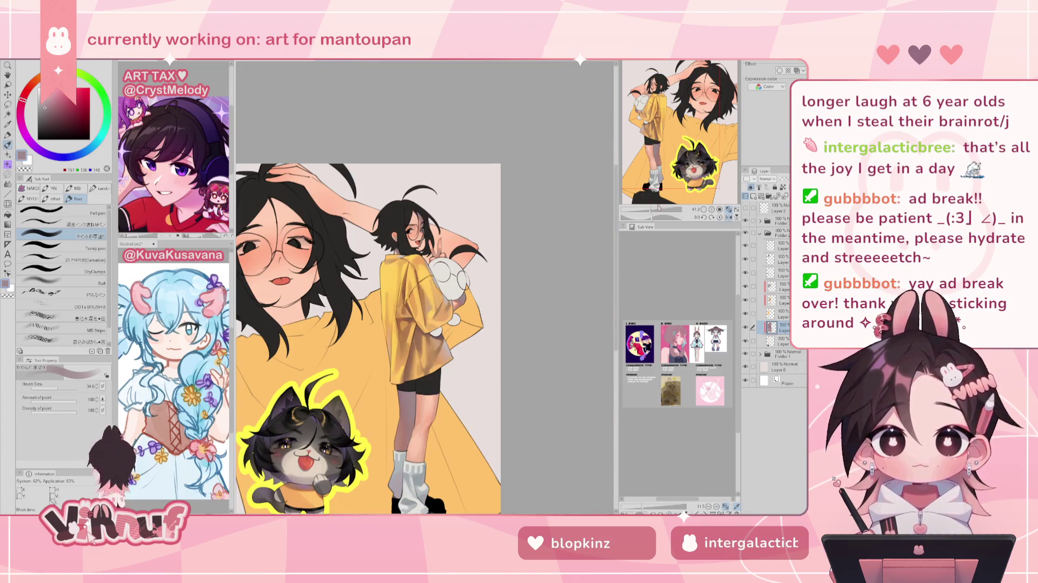
pyautogui.click(729, 216)
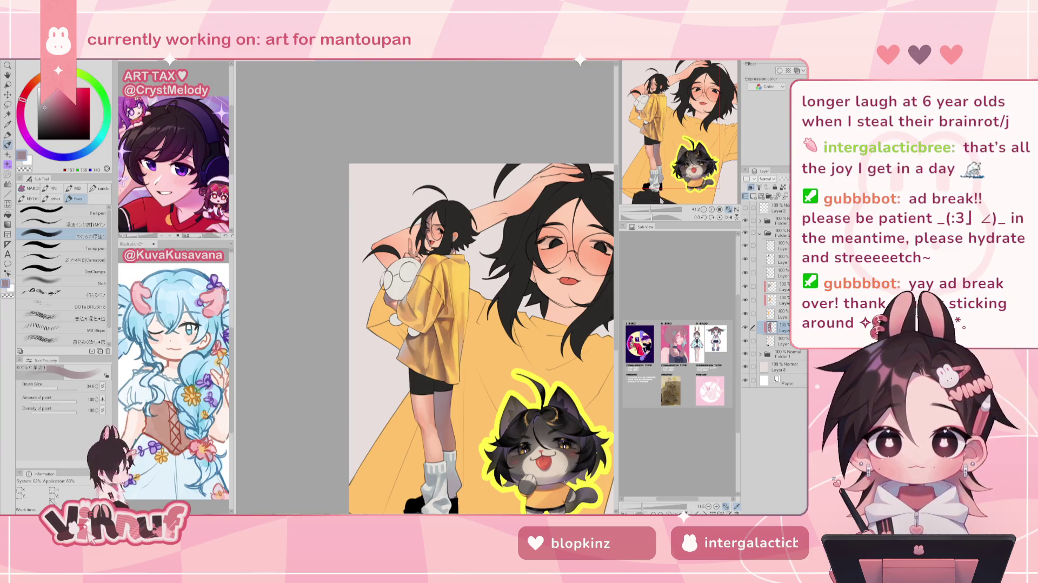
pyautogui.moveTo(650, 211)
pyautogui.mouseDown()
pyautogui.moveTo(676, 176)
pyautogui.moveTo(660, 174)
pyautogui.mouseUp()
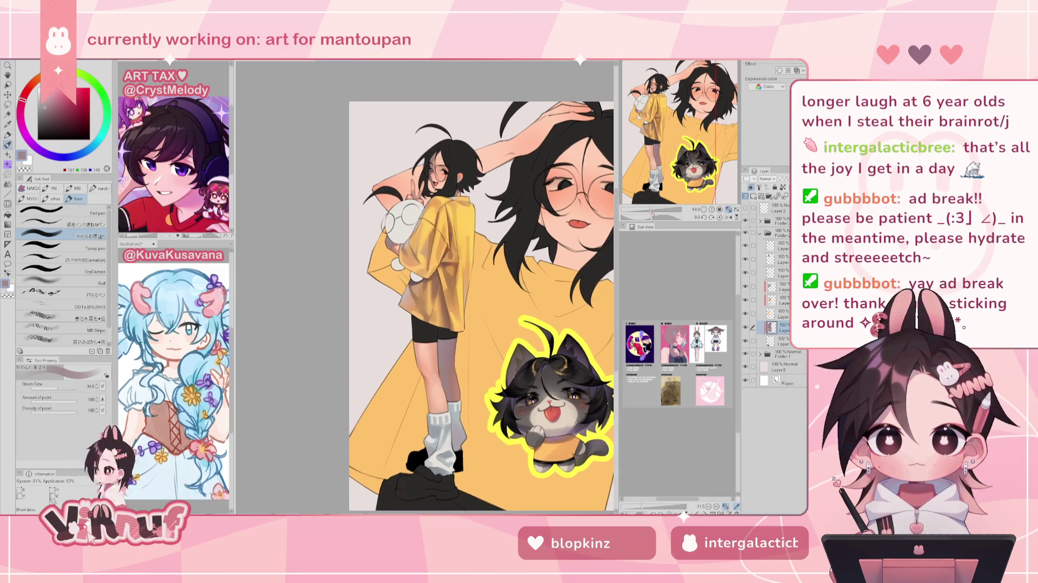
pyautogui.moveTo(649, 210); pyautogui.dragTo(665, 209)
pyautogui.moveTo(410, 215); pyautogui.dragTo(420, 224)
pyautogui.keyDown('alt'); pyautogui.click(420, 223); pyautogui.keyUp('alt')
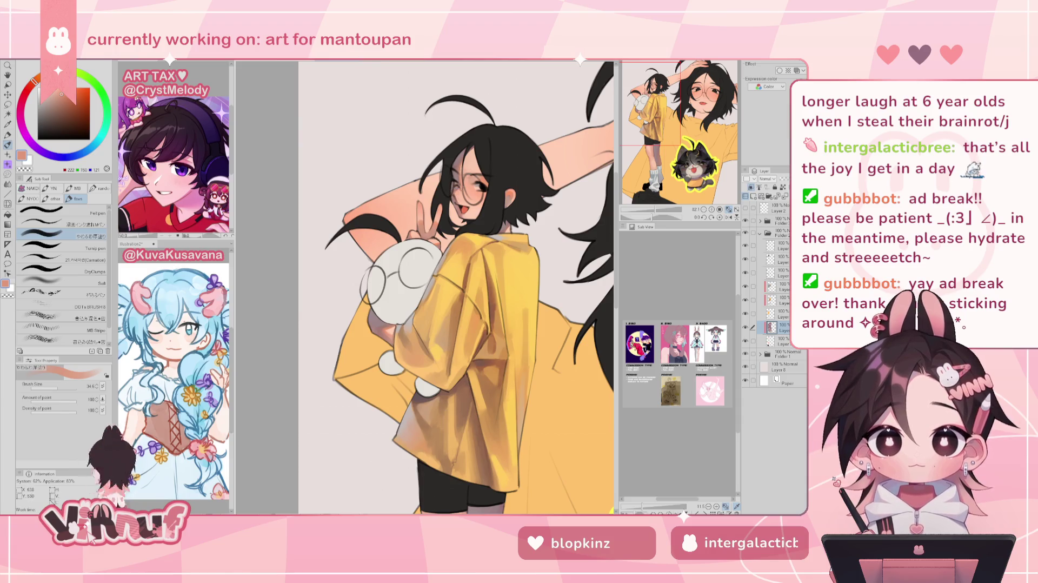
# Step: Zoom out, flip to compare, sample a dusty mauve, then restore the normal centred view
pyautogui.hotkey('ctrl', '-')
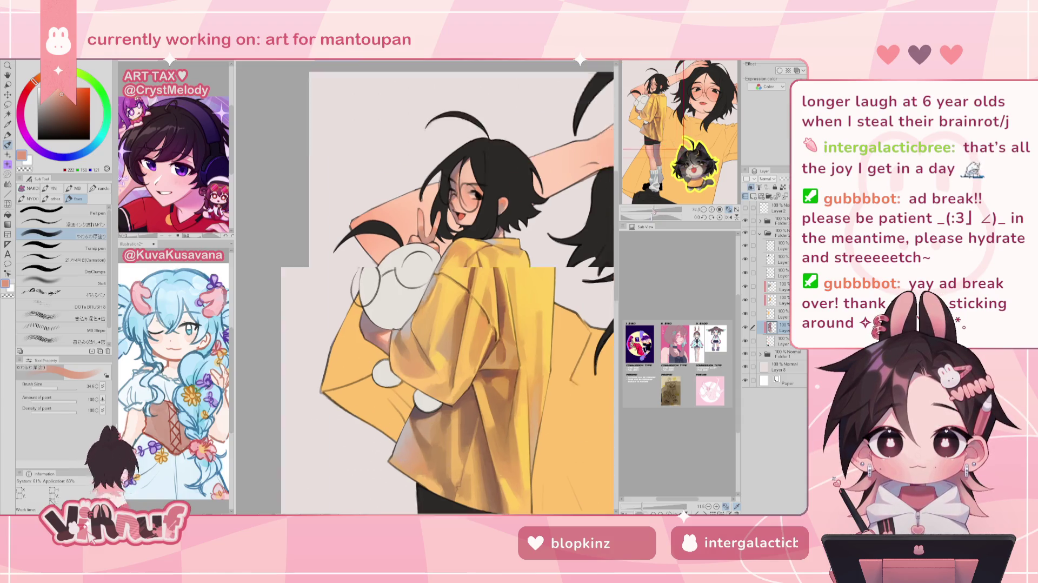
pyautogui.moveTo(702, 133); pyautogui.dragTo(704, 154)
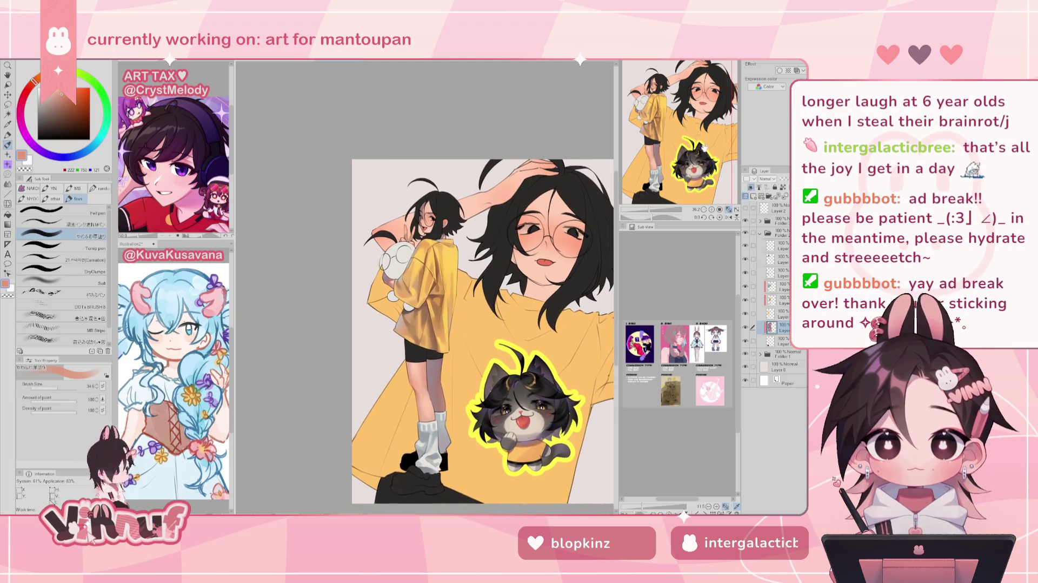
pyautogui.press('h')
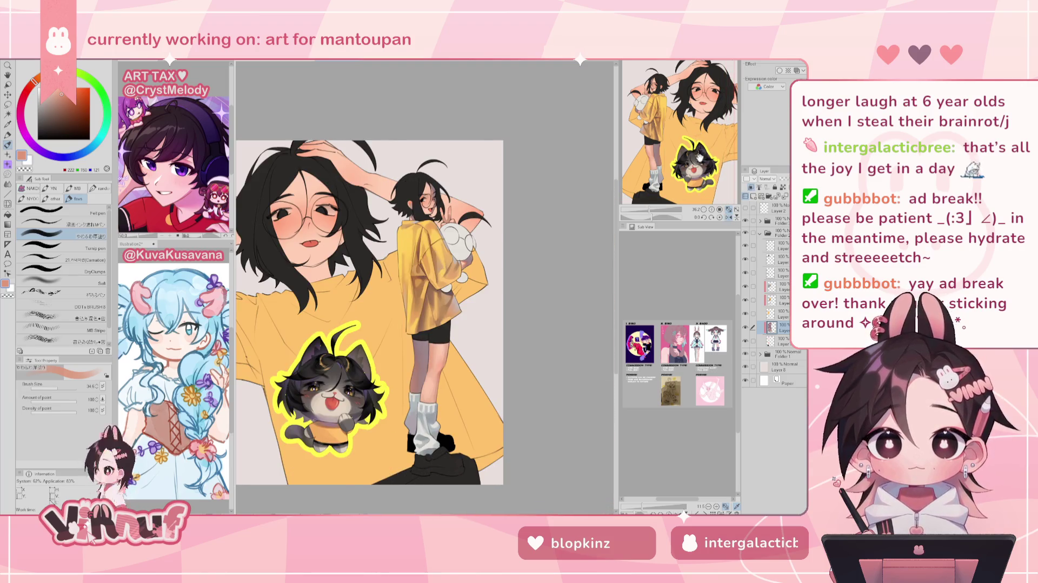
pyautogui.press('h')
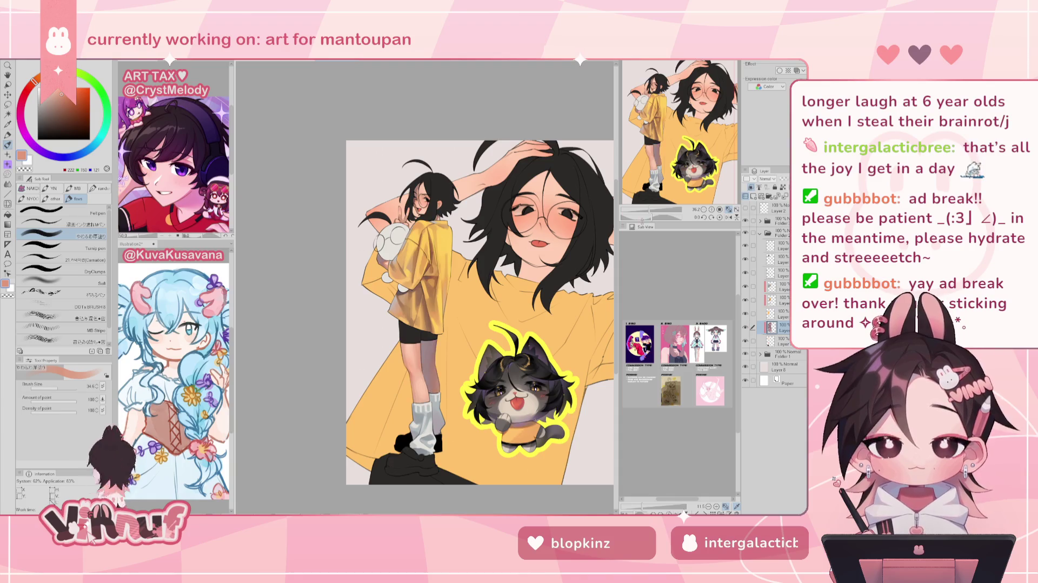
pyautogui.scroll(3, 653, 127)
pyautogui.keyDown('alt'); pyautogui.click(390, 354); pyautogui.keyUp('alt')
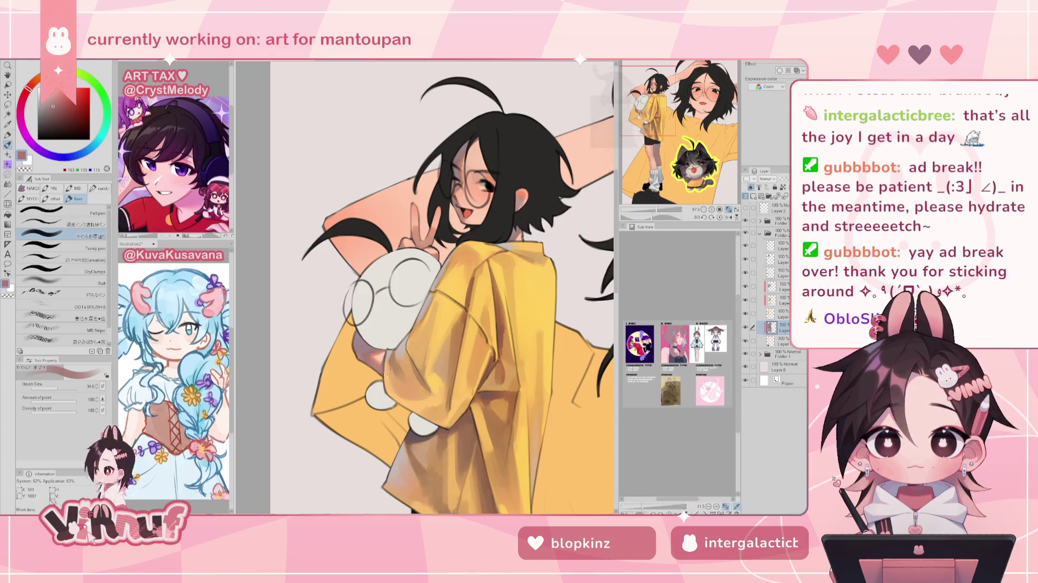
pyautogui.moveTo(657, 209); pyautogui.dragTo(645, 201)
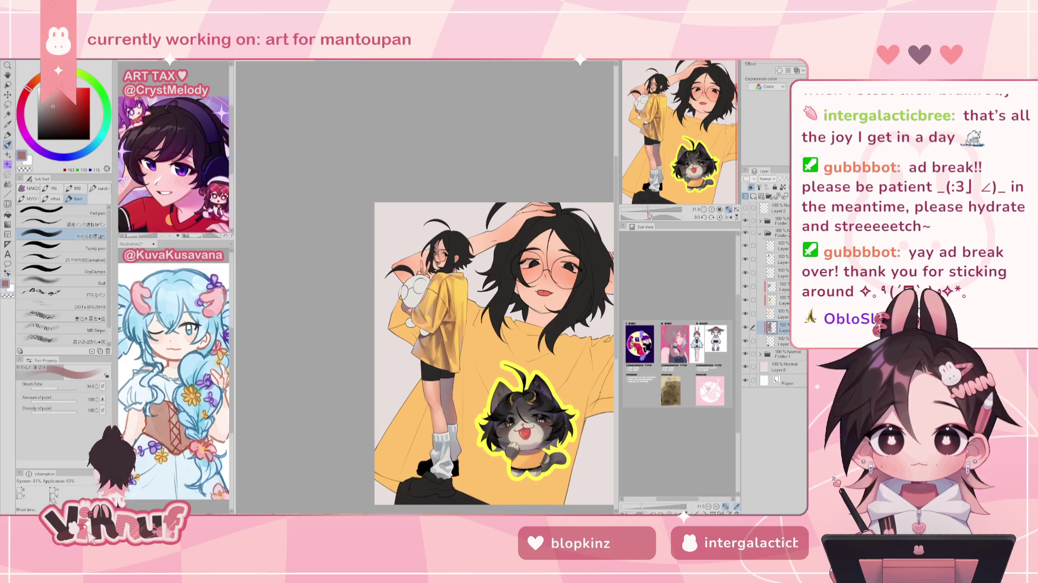
pyautogui.press('h')
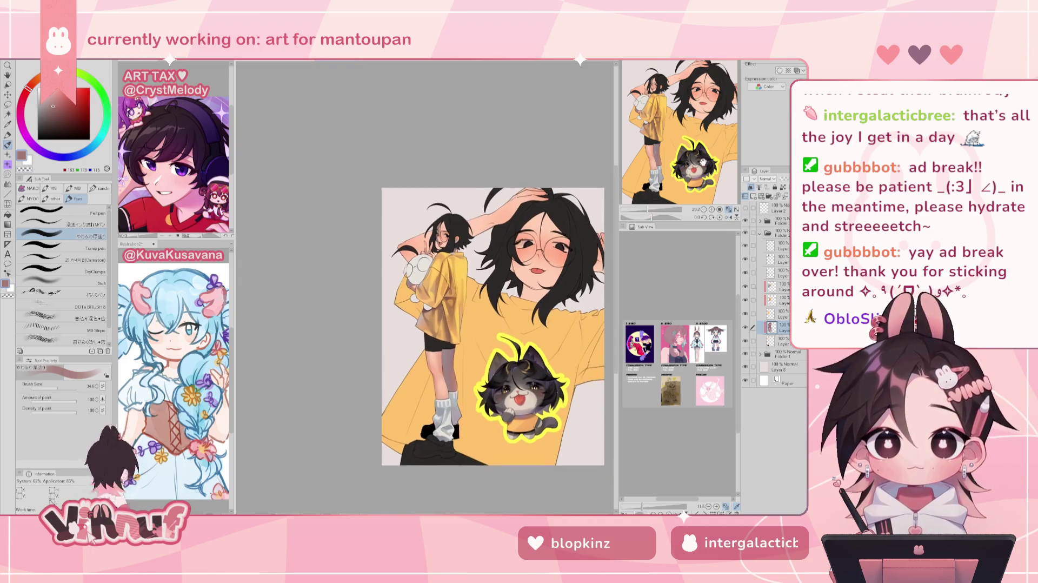
pyautogui.moveTo(704, 146); pyautogui.dragTo(704, 177)
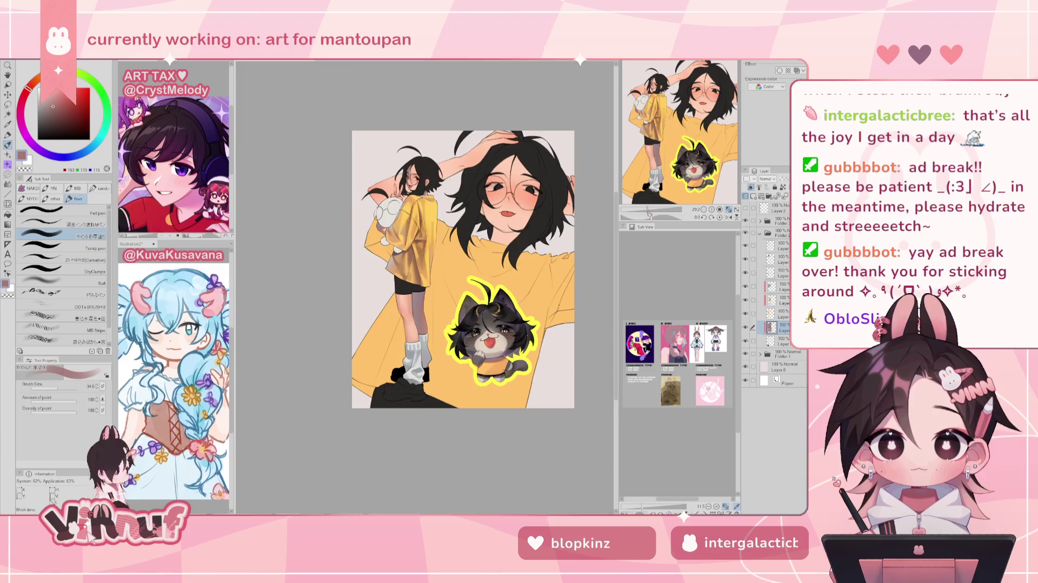
pyautogui.scroll(4, 443, 335)
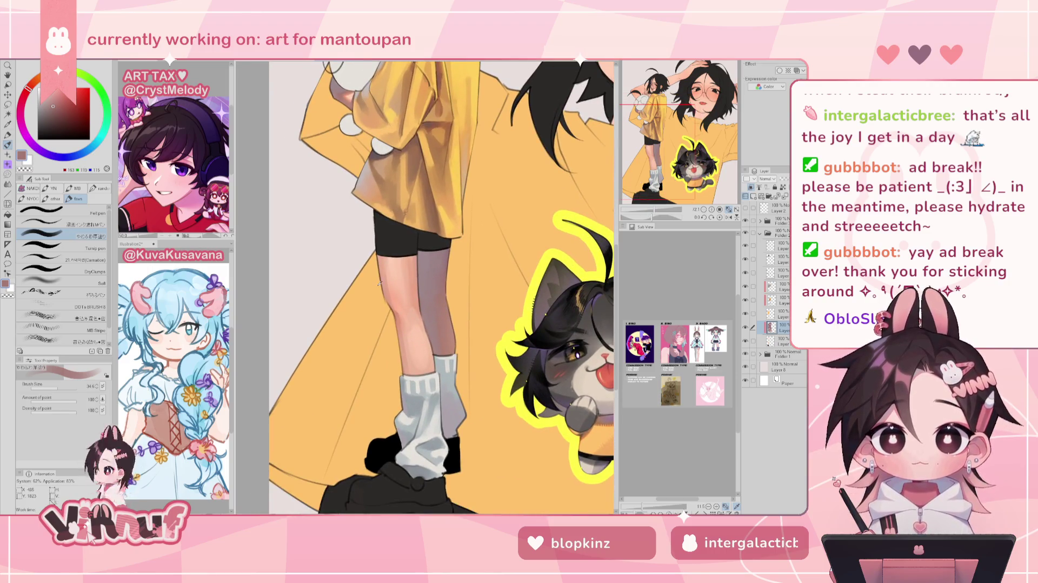
# Step: Pick the leg's peach tone, switch to black, and enlarge the brush to about 64
pyautogui.keyDown('alt'); pyautogui.click(411, 372); pyautogui.keyUp('alt')
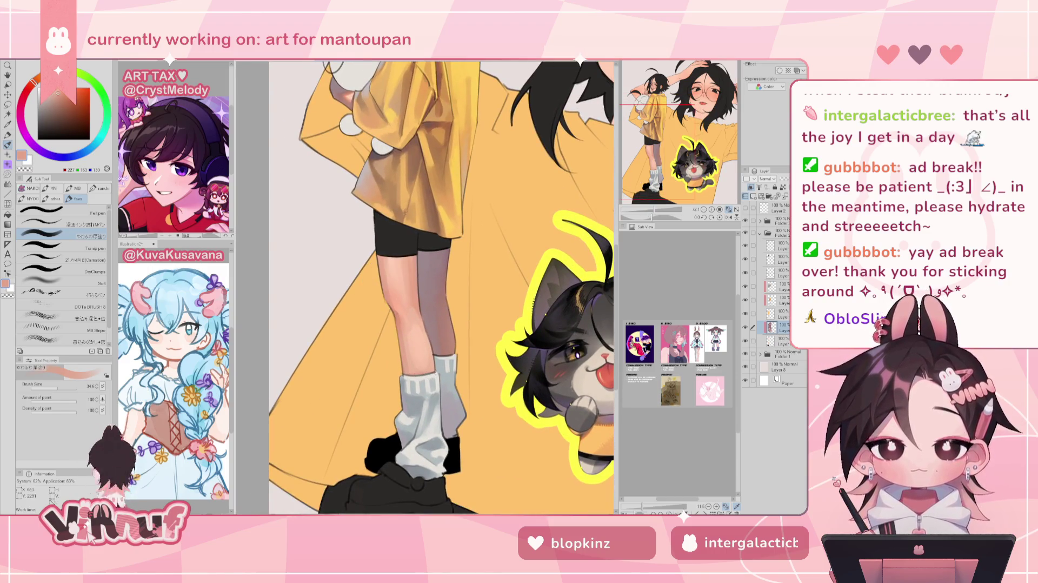
pyautogui.scroll(-3, 682, 163)
pyautogui.scroll(1, 678, 168)
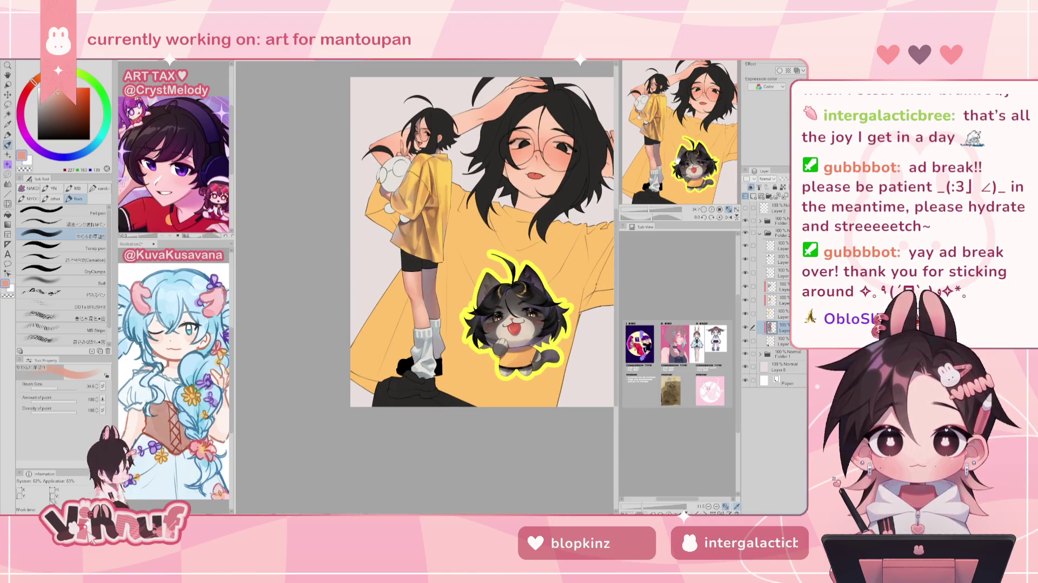
pyautogui.moveTo(670, 165); pyautogui.dragTo(677, 164)
pyautogui.scroll(2, 676, 164)
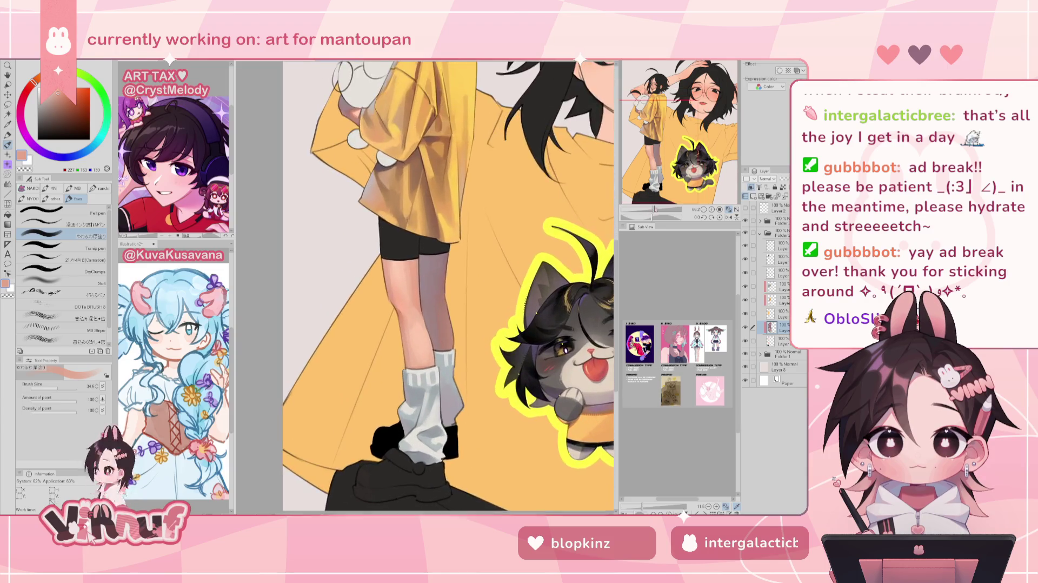
pyautogui.keyDown('alt'); pyautogui.click(403, 389); pyautogui.keyUp('alt')
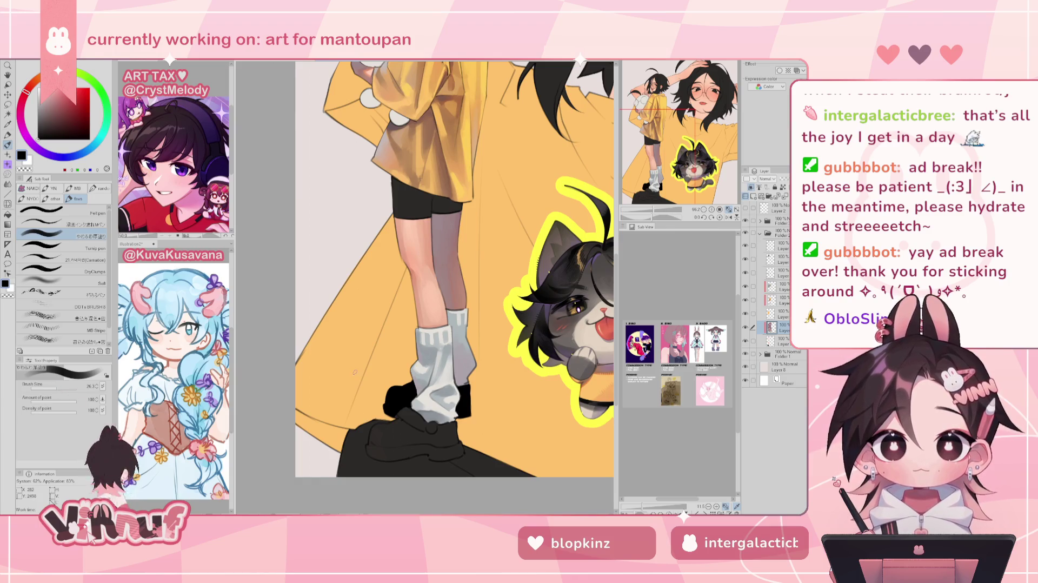
pyautogui.moveTo(57, 388); pyautogui.dragTo(63, 387)
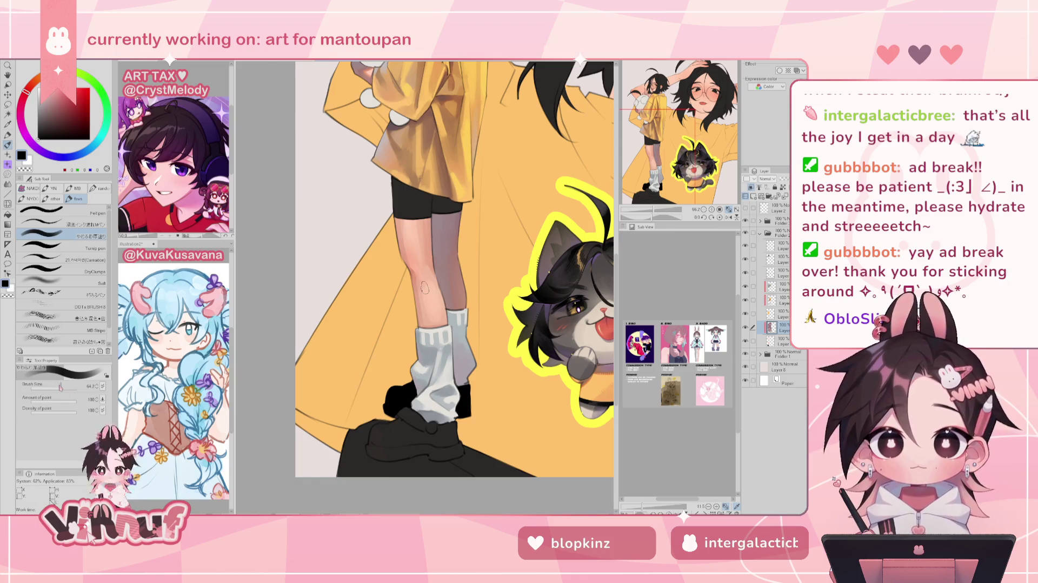
# Step: Sample the shoe's dark grey and black, undo a dark blotch, and slightly enlarge the brush
pyautogui.keyDown('alt'); pyautogui.click(385, 436); pyautogui.keyUp('alt')
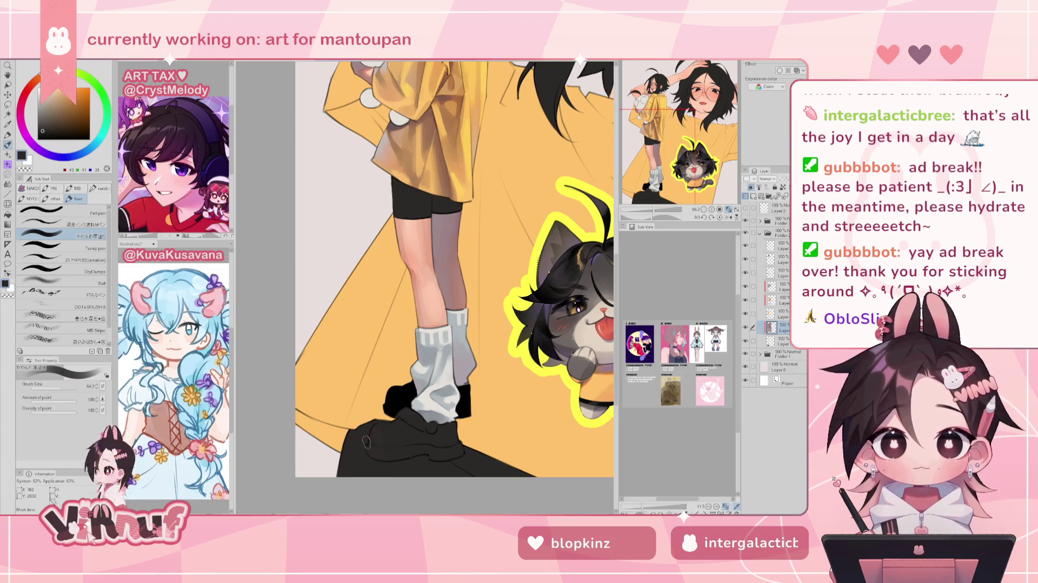
pyautogui.keyDown('alt'); pyautogui.click(394, 431); pyautogui.keyUp('alt')
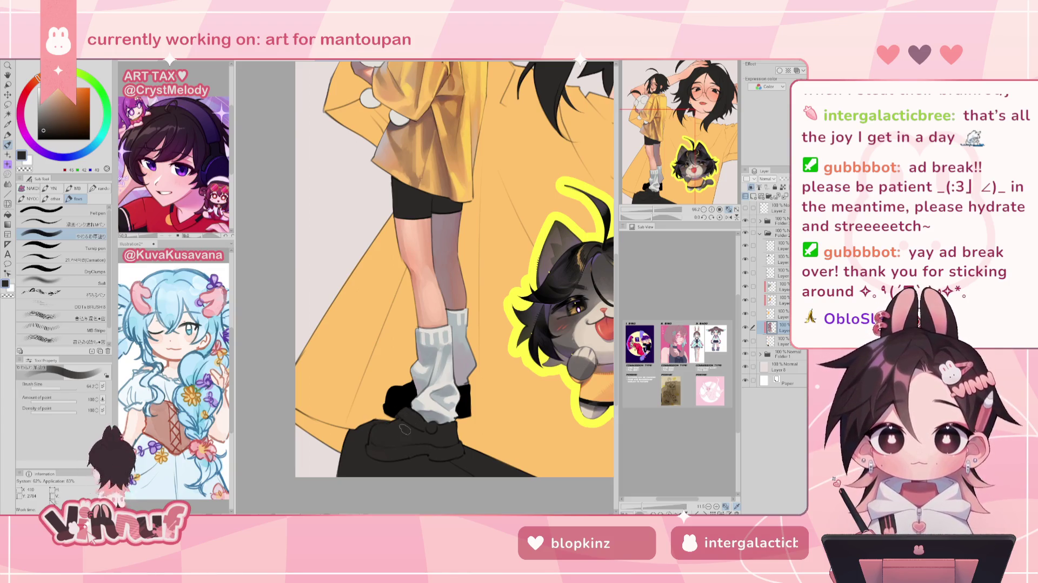
pyautogui.keyDown('alt'); pyautogui.click(386, 431); pyautogui.keyUp('alt')
pyautogui.hotkey('ctrl', 'z')
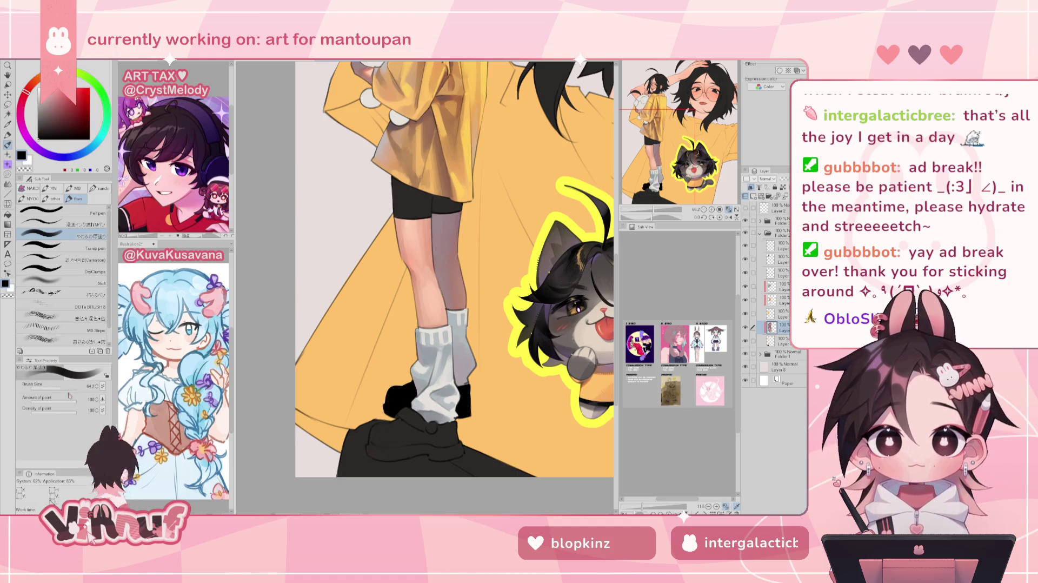
pyautogui.moveTo(60, 387); pyautogui.dragTo(67, 387)
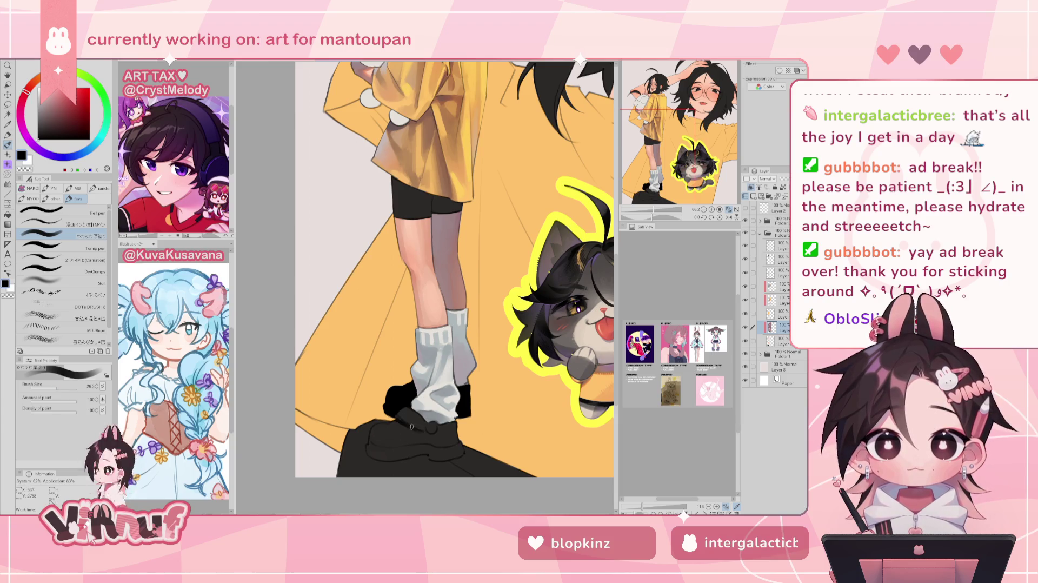
# Step: Paint darker shading on the shoe below the sock, sampling darker and lighter shoe tones
pyautogui.moveTo(410, 427); pyautogui.dragTo(401, 417)
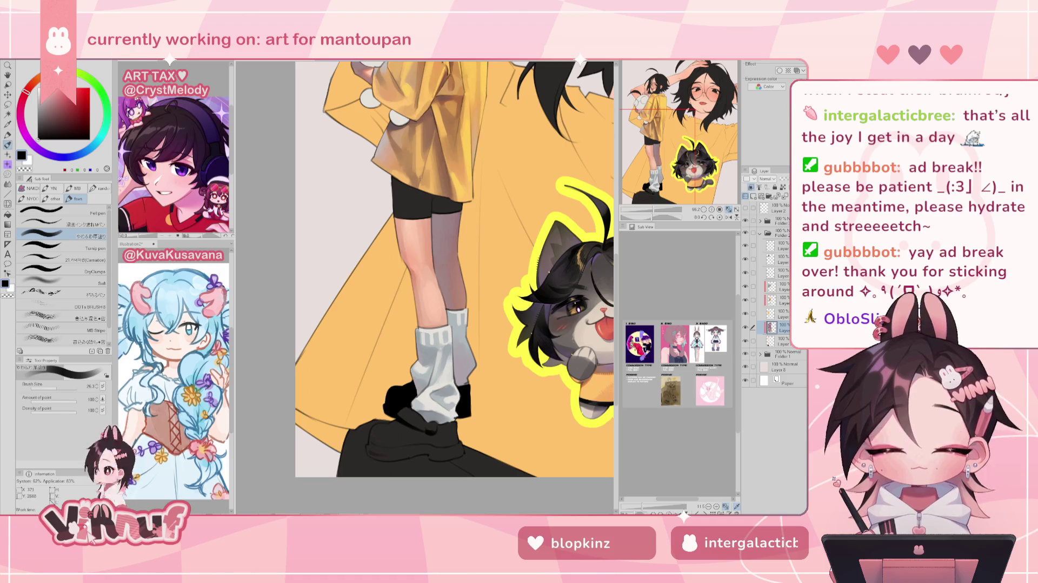
pyautogui.keyDown('alt'); pyautogui.click(373, 454); pyautogui.keyUp('alt')
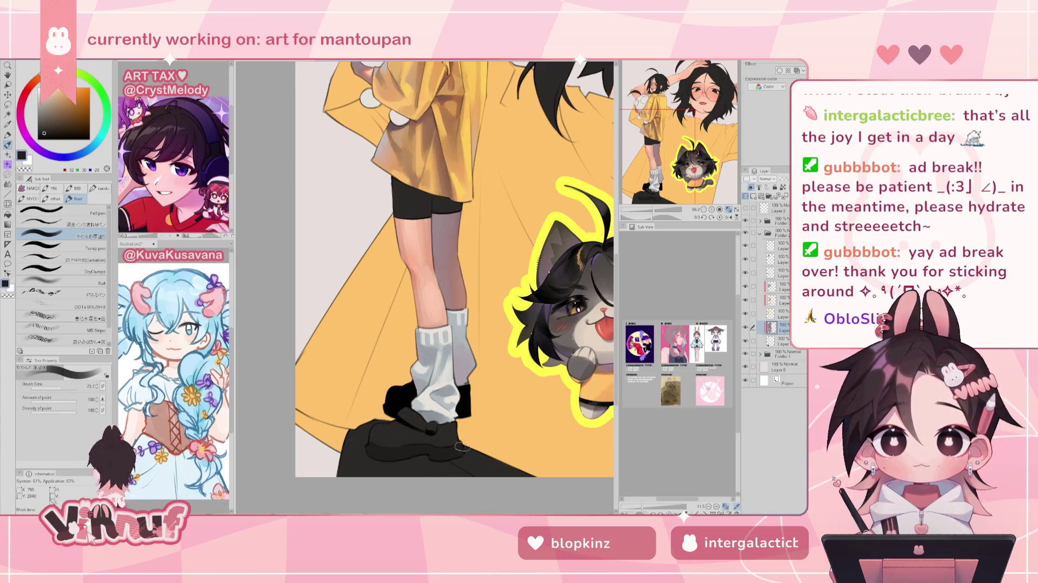
pyautogui.keyDown('alt'); pyautogui.click(443, 431); pyautogui.keyUp('alt')
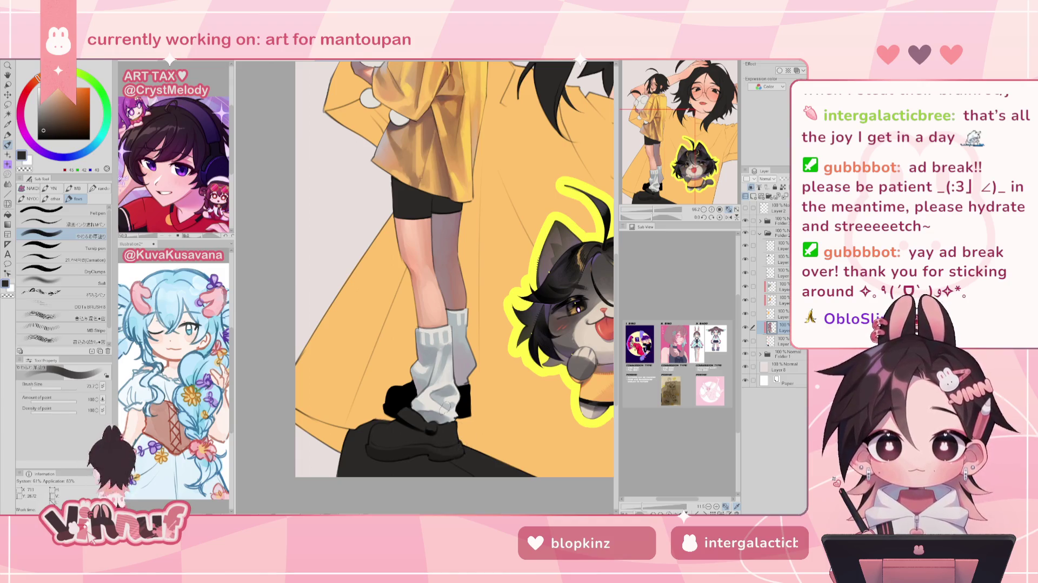
pyautogui.hotkey('ctrl', '0')
pyautogui.scroll(5, 411, 419)
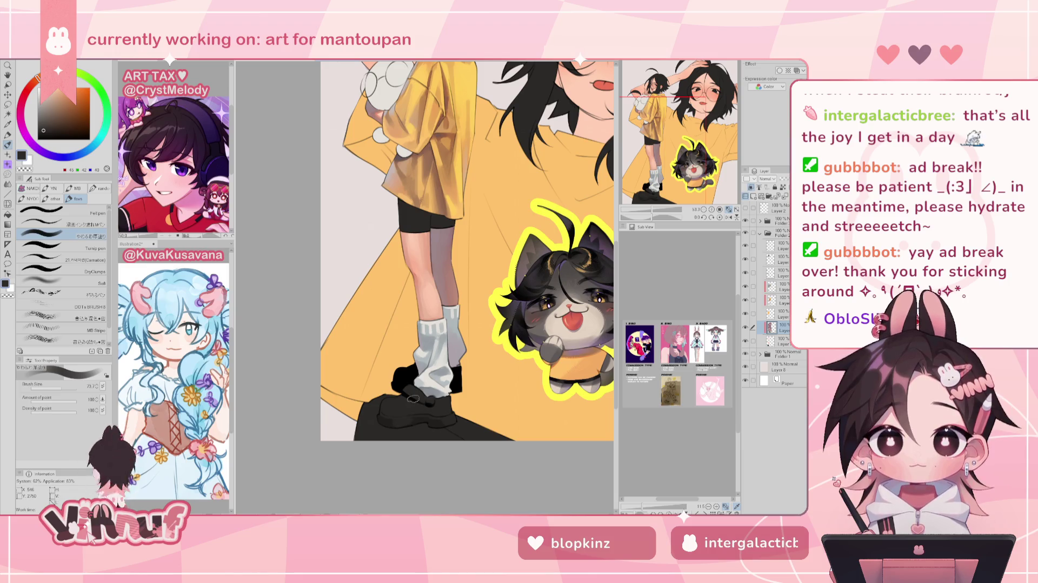
# Step: Shrink the brush for fine detail, sample shoe tones, and check the drawing mirrored with legs centred
pyautogui.click(54, 385)
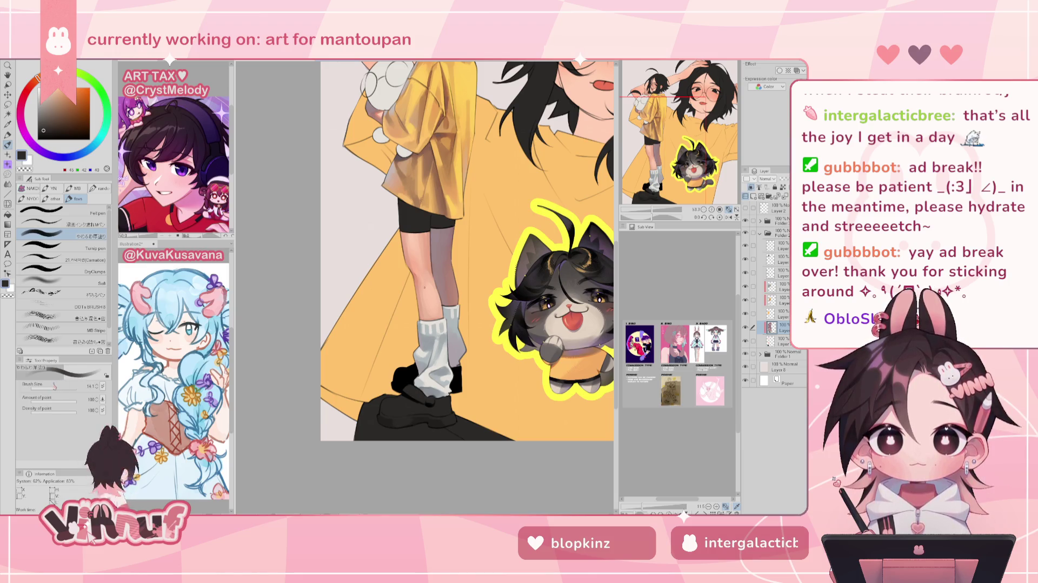
pyautogui.keyDown('alt'); pyautogui.click(399, 416); pyautogui.keyUp('alt')
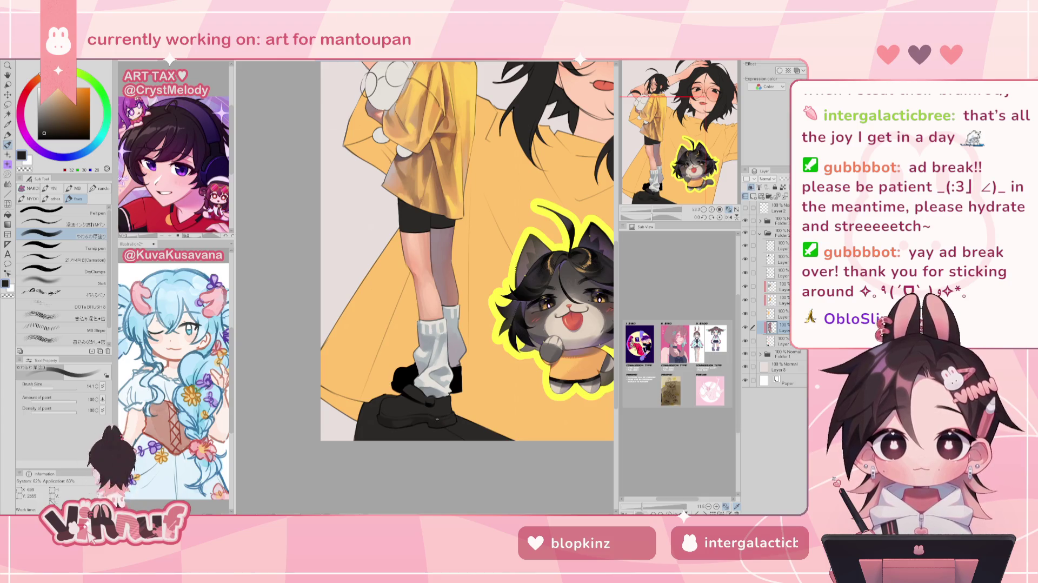
pyautogui.press('h')
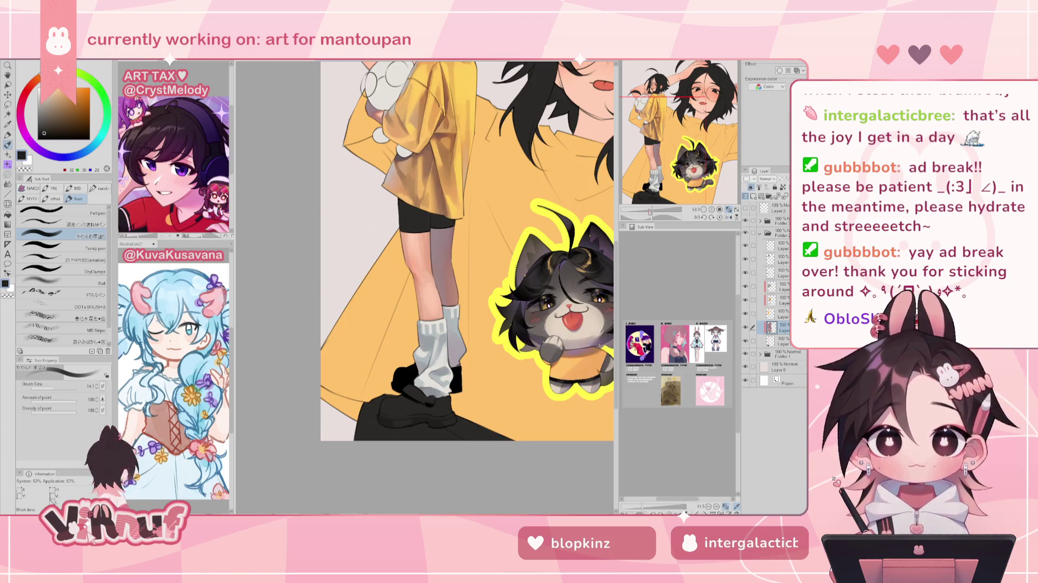
pyautogui.press('h')
pyautogui.hotkey('ctrl', '-')
pyautogui.scroll(1, 685, 139)
pyautogui.scroll(1, 686, 140)
pyautogui.scroll(1, 686, 140)
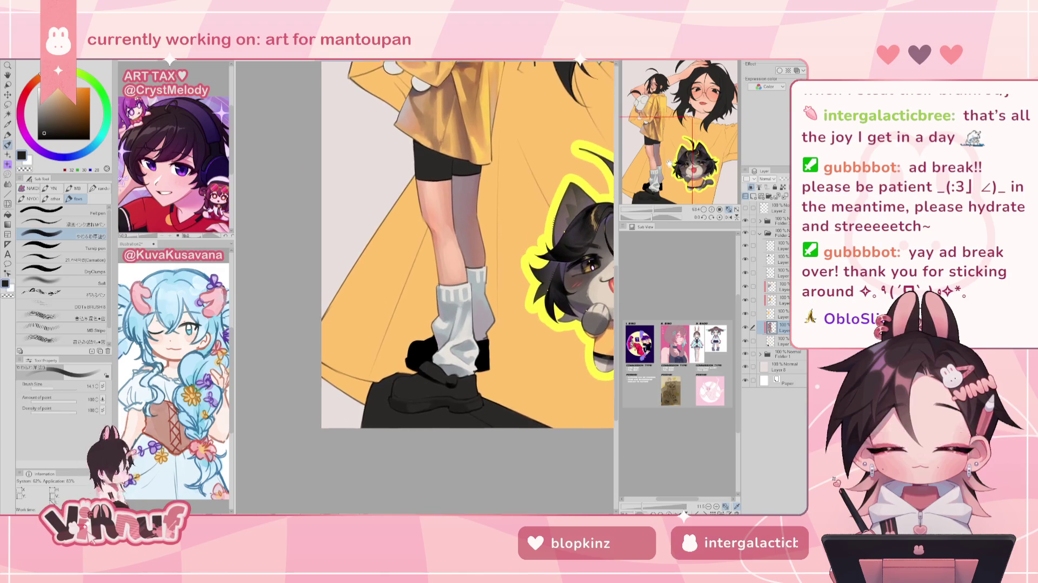
pyautogui.scroll(1, 686, 140)
pyautogui.moveTo(662, 149); pyautogui.dragTo(664, 151)
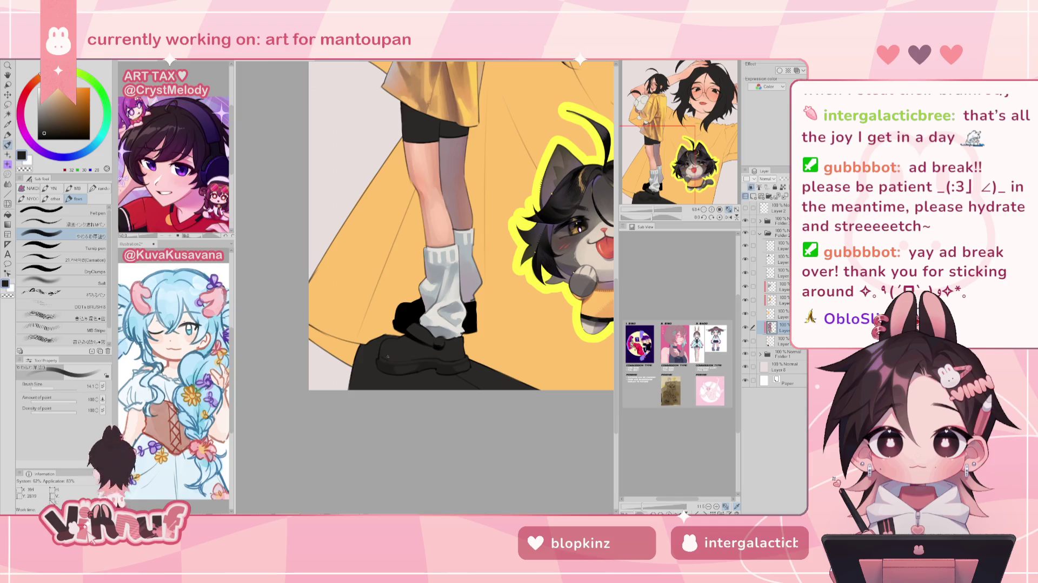
pyautogui.keyDown('alt'); pyautogui.click(414, 336); pyautogui.keyUp('alt')
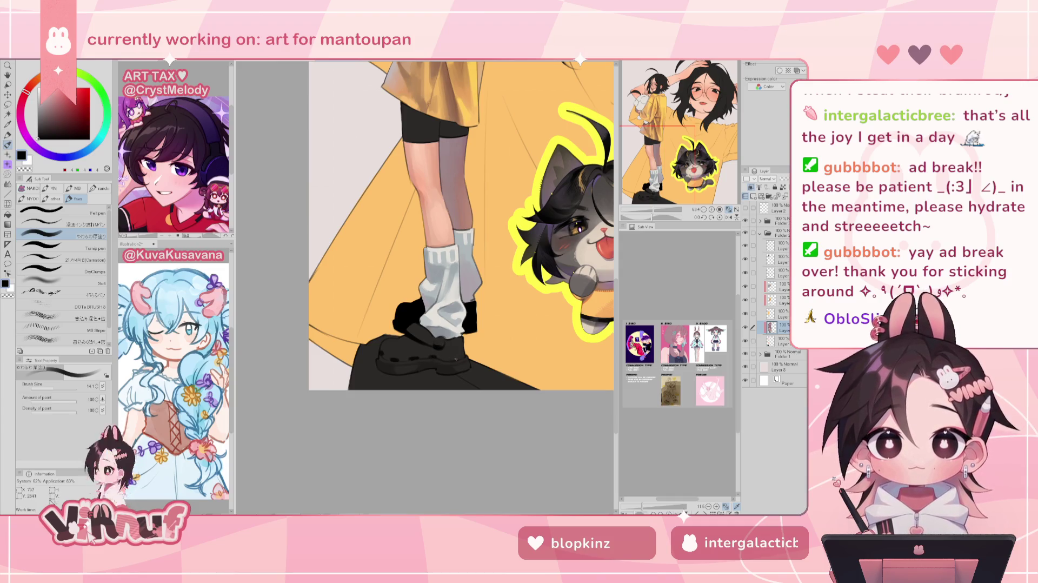
# Step: Check the whole picture mirrored and rotated, then reset rotation and zoom out
pyautogui.scroll(-5, 469, 319)
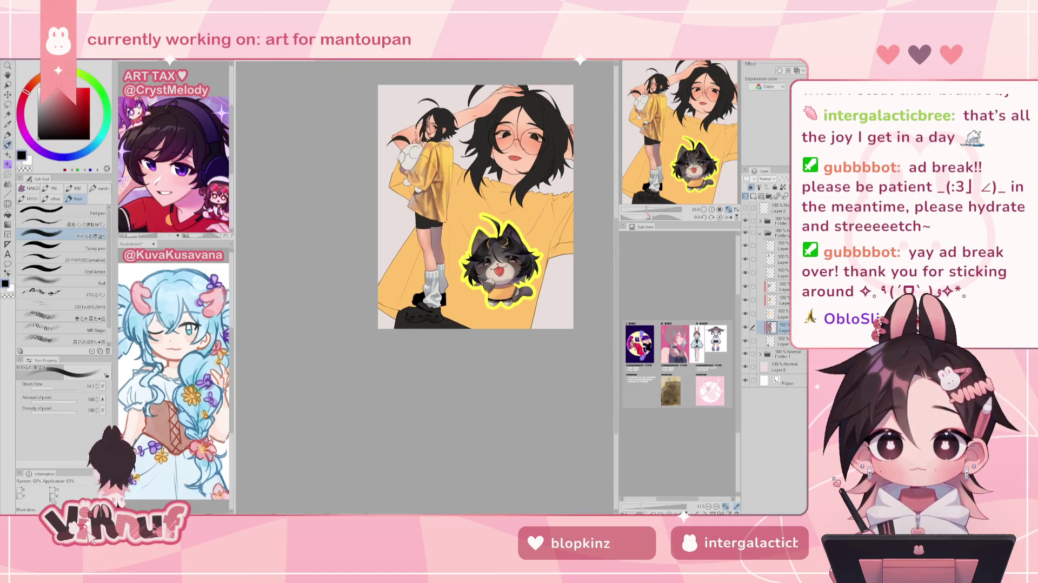
pyautogui.scroll(3, 470, 319)
pyautogui.press('h')
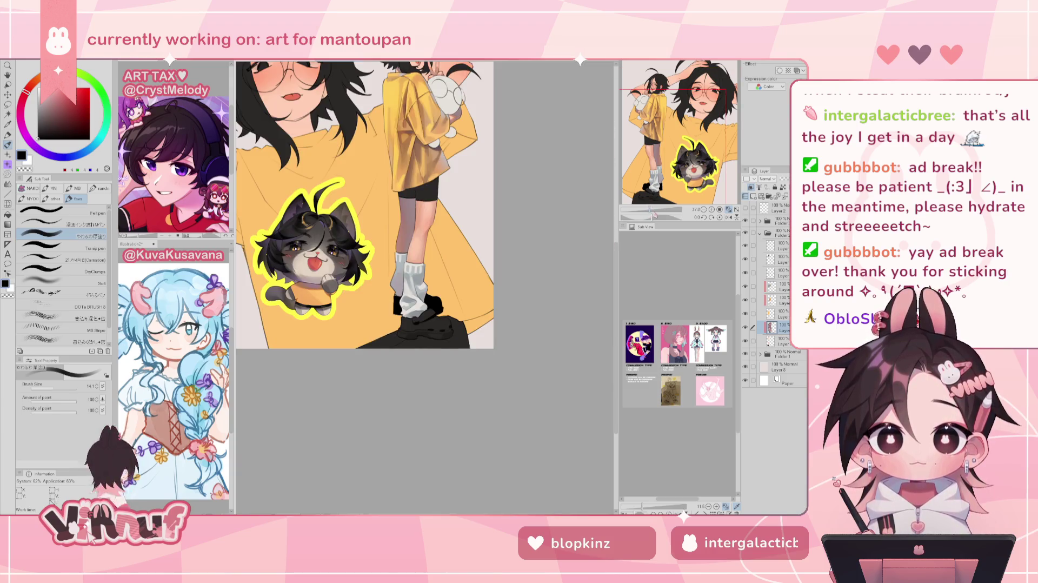
pyautogui.press('h')
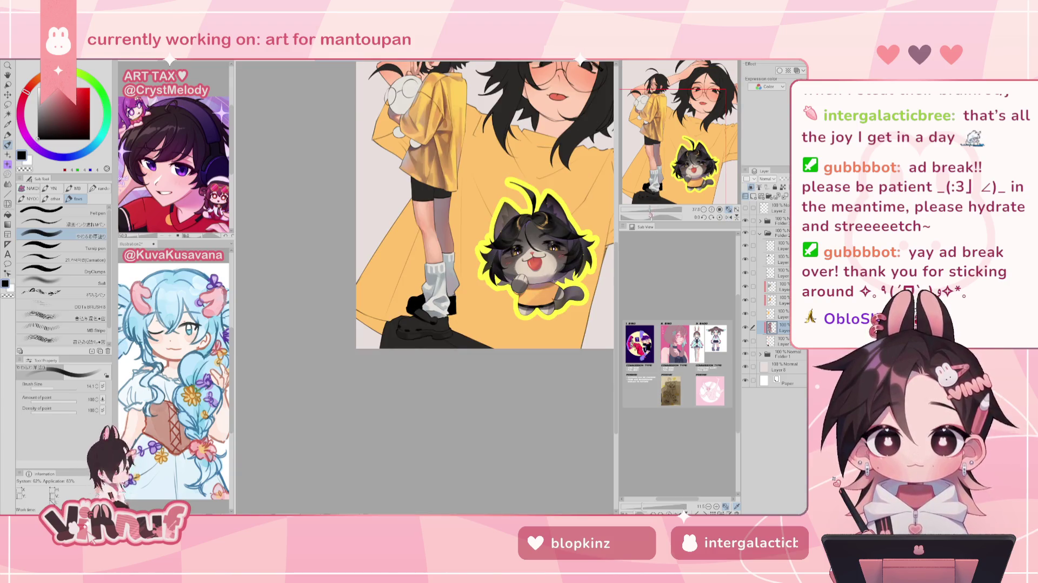
pyautogui.scroll(3, 426, 287)
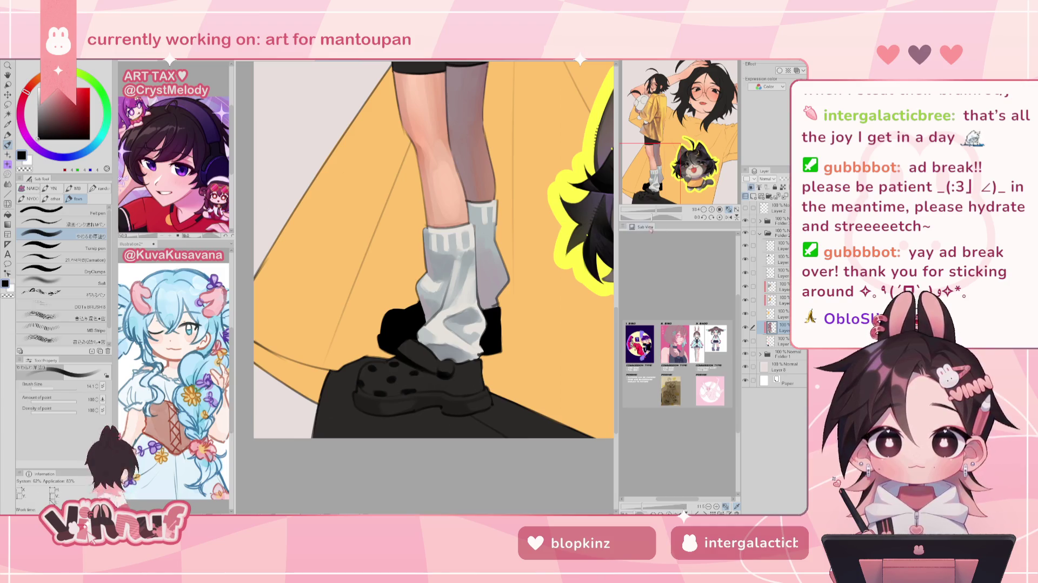
pyautogui.moveTo(420, 361); pyautogui.dragTo(469, 352)
pyautogui.moveTo(655, 216); pyautogui.dragTo(670, 216)
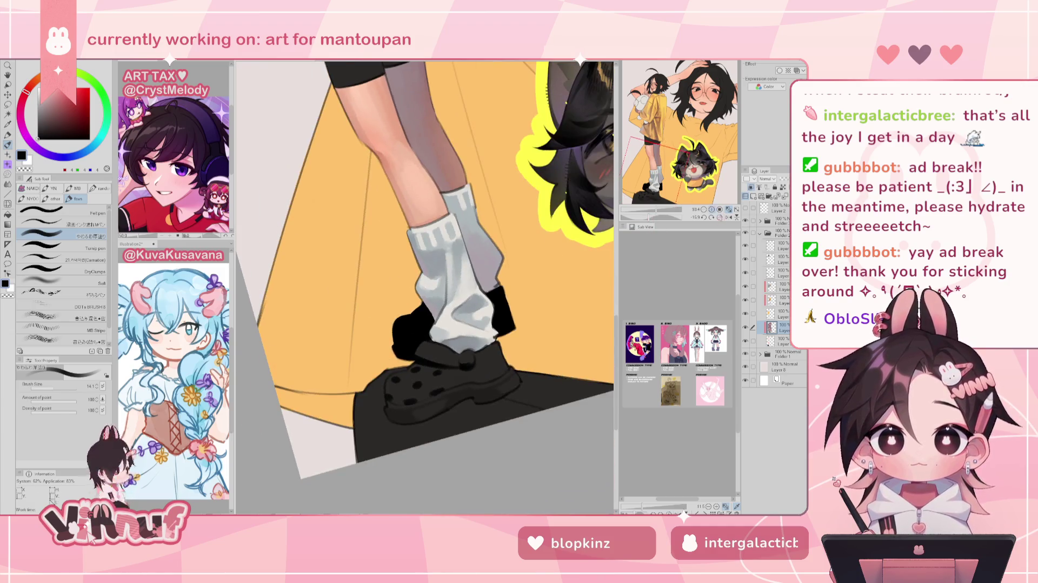
pyautogui.scroll(-5, 425, 286)
pyautogui.press('h')
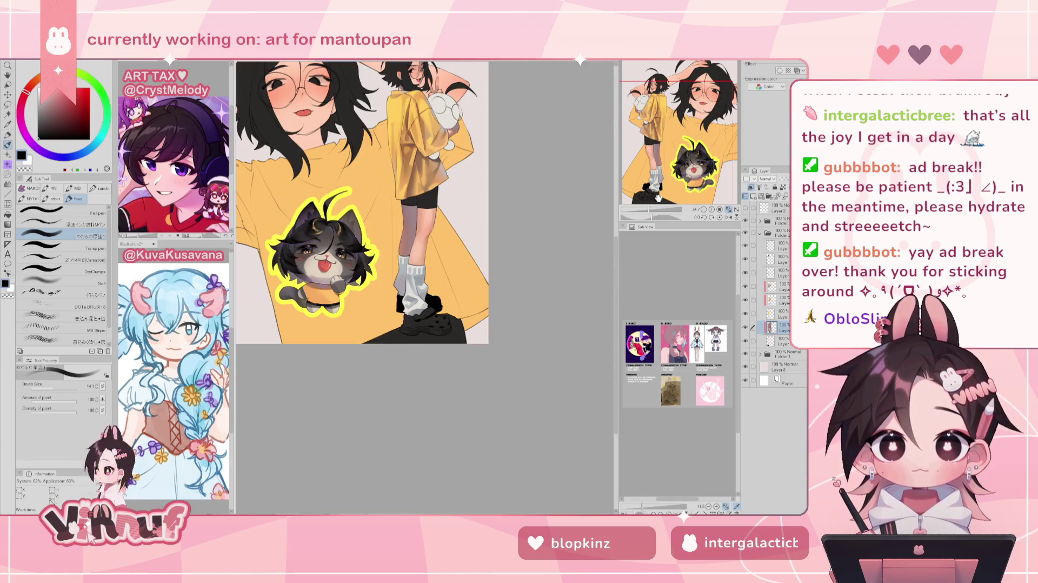
pyautogui.press('h')
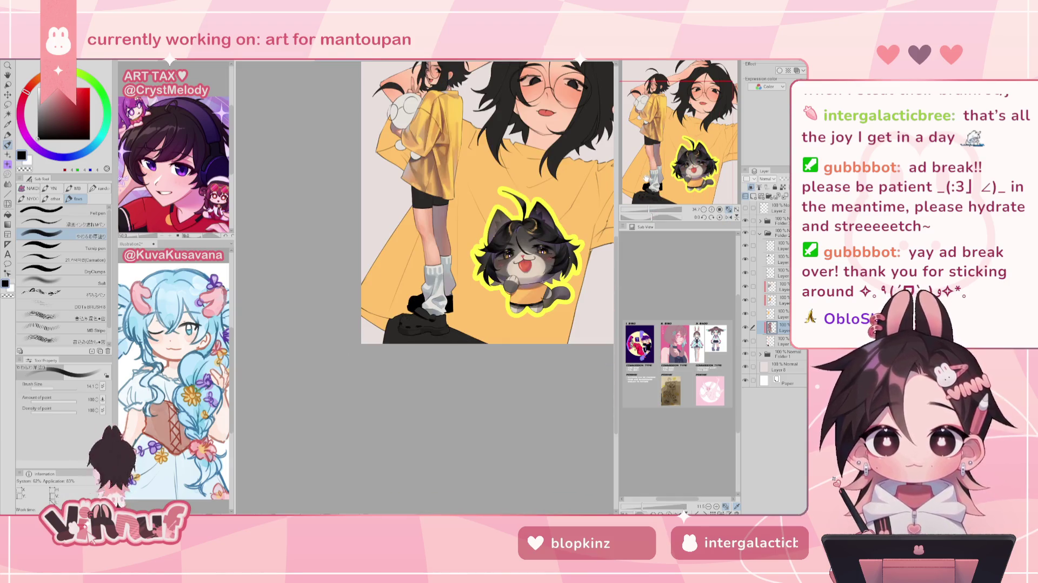
# Step: Zoom in on the legs and shoes, sampling dark brown-grey and near-black for shoe detail
pyautogui.moveTo(643, 211); pyautogui.dragTo(656, 213)
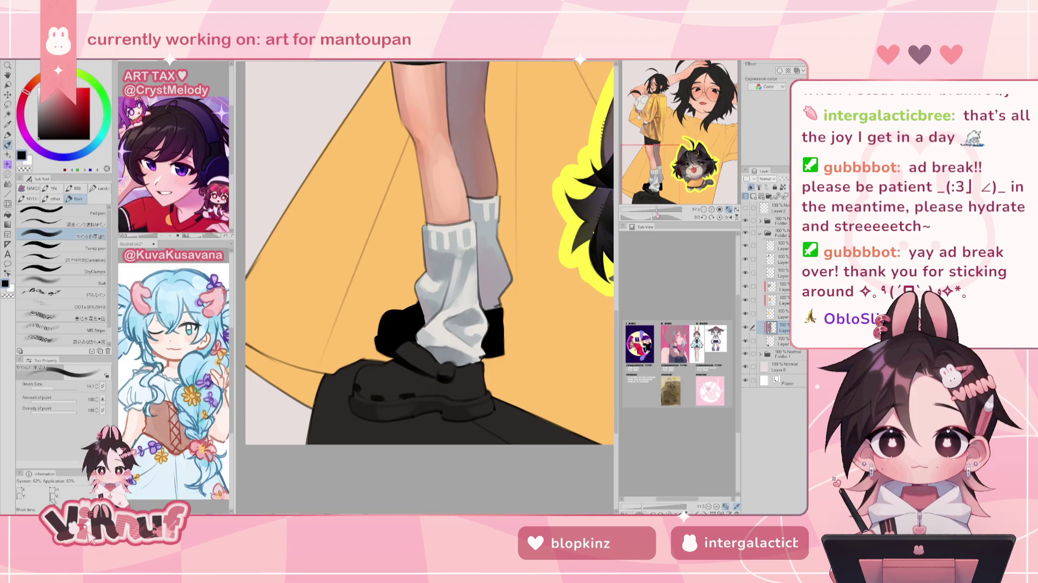
pyautogui.keyDown('alt'); pyautogui.click(444, 374); pyautogui.keyUp('alt')
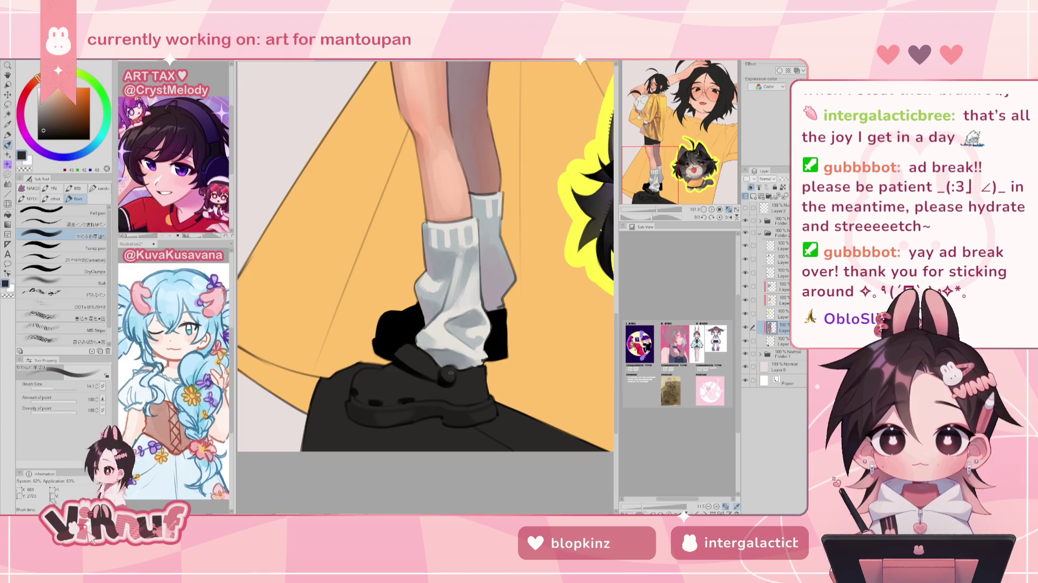
pyautogui.keyDown('alt'); pyautogui.click(438, 384); pyautogui.keyUp('alt')
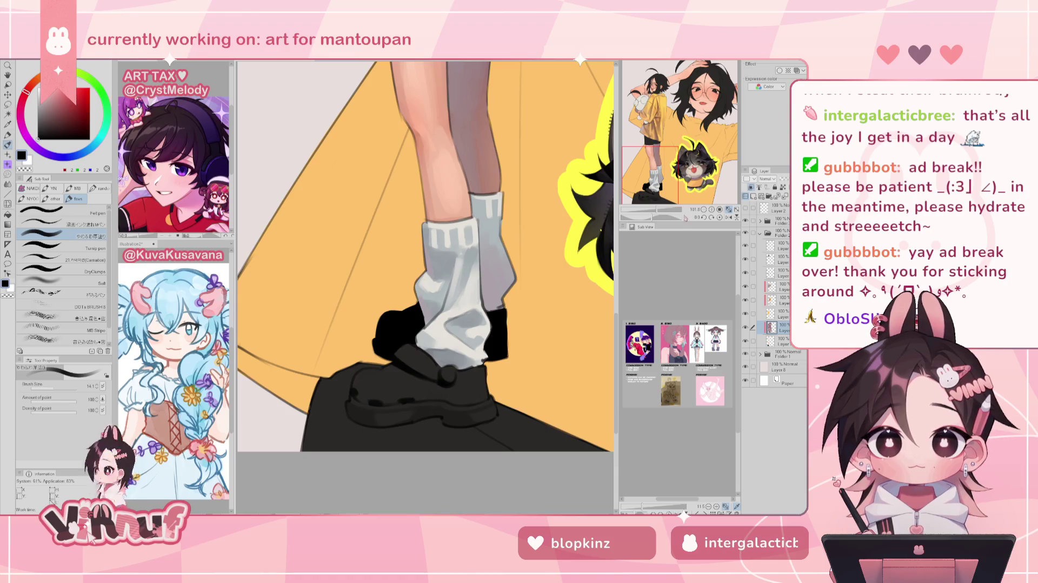
pyautogui.moveTo(657, 217)
pyautogui.mouseDown()
pyautogui.moveTo(685, 218)
pyautogui.moveTo(644, 209)
pyautogui.mouseUp()
pyautogui.click(719, 217)
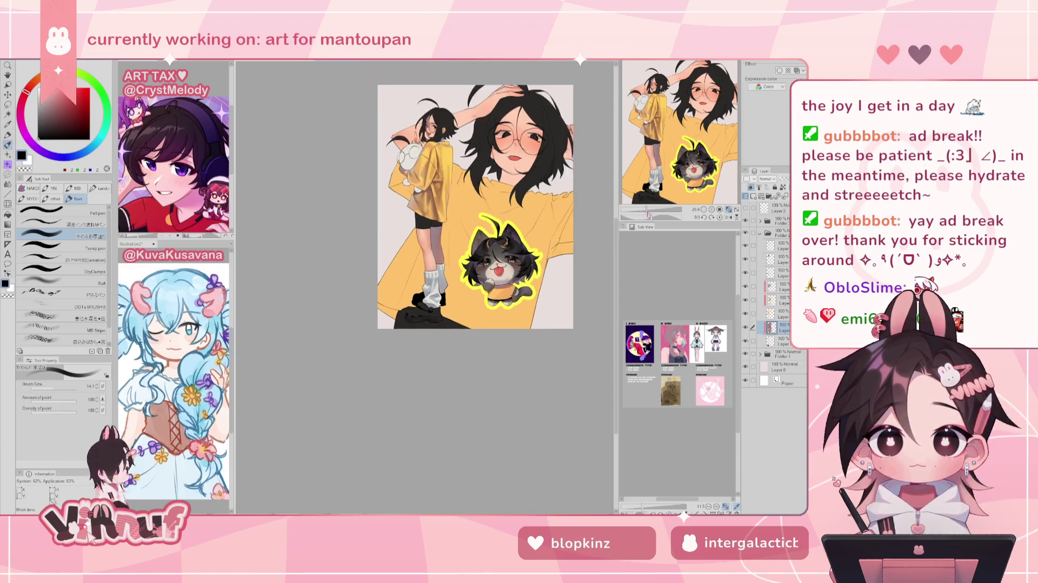
# Step: Compare the shirt layers by toggling them, move a layer higher, and select the Overlay layer
pyautogui.moveTo(641, 217)
pyautogui.mouseDown()
pyautogui.moveTo(656, 210)
pyautogui.moveTo(672, 151)
pyautogui.moveTo(663, 128)
pyautogui.moveTo(679, 133)
pyautogui.mouseUp()
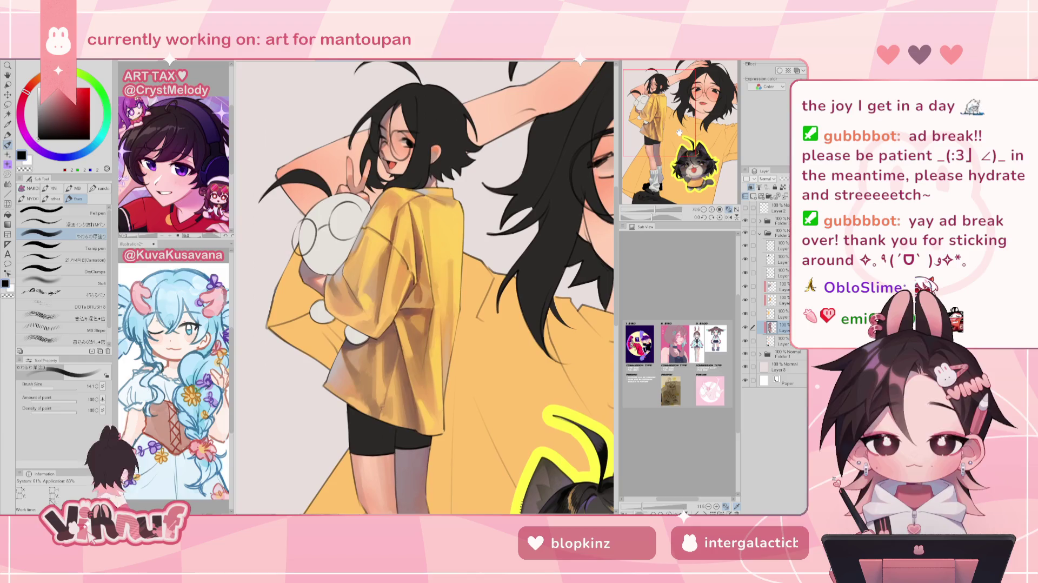
pyautogui.click(746, 313)
pyautogui.click(747, 314)
pyautogui.moveTo(776, 314); pyautogui.dragTo(764, 302)
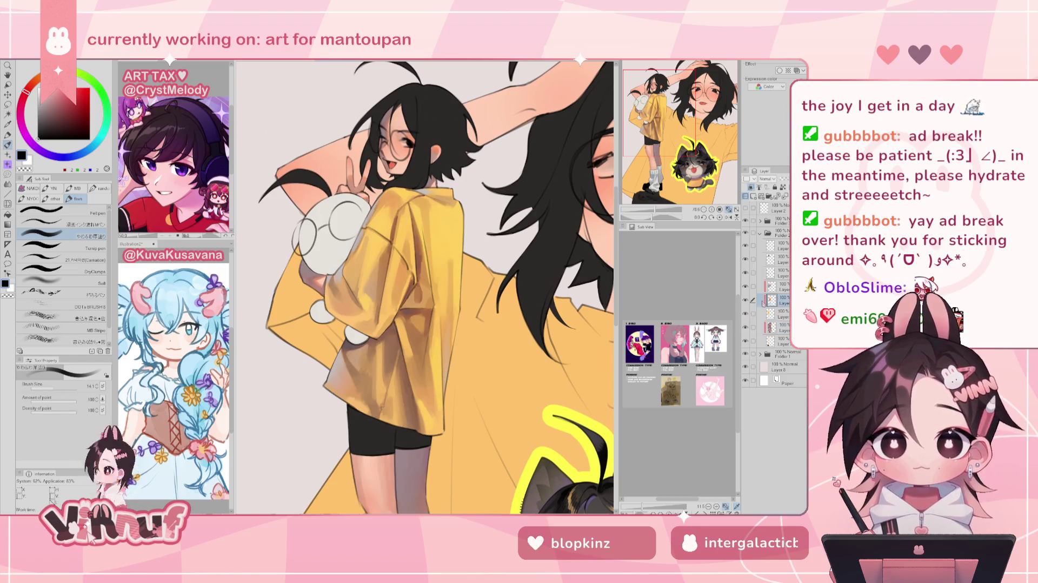
pyautogui.click(746, 300)
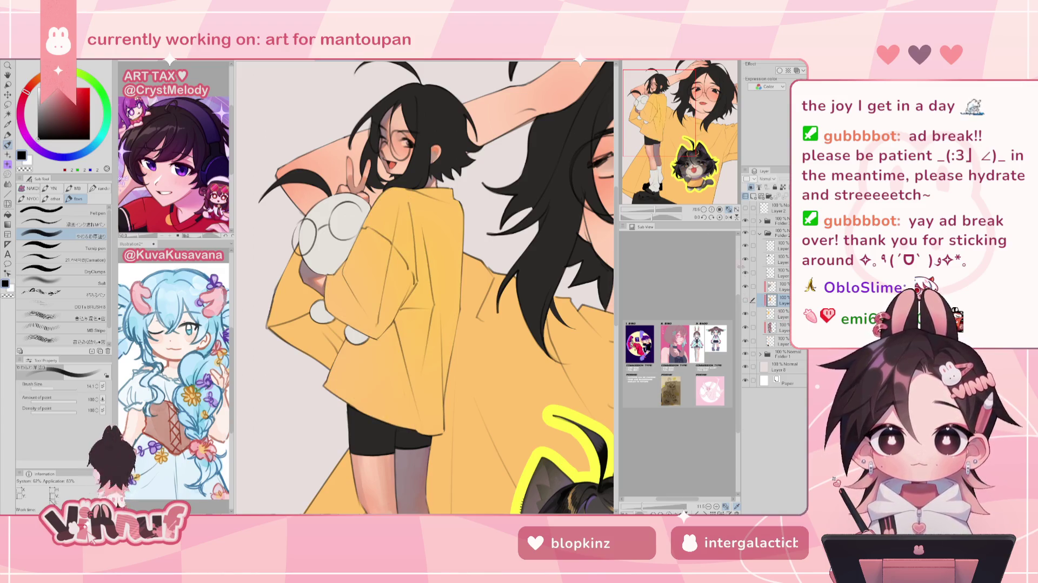
pyautogui.click(746, 300)
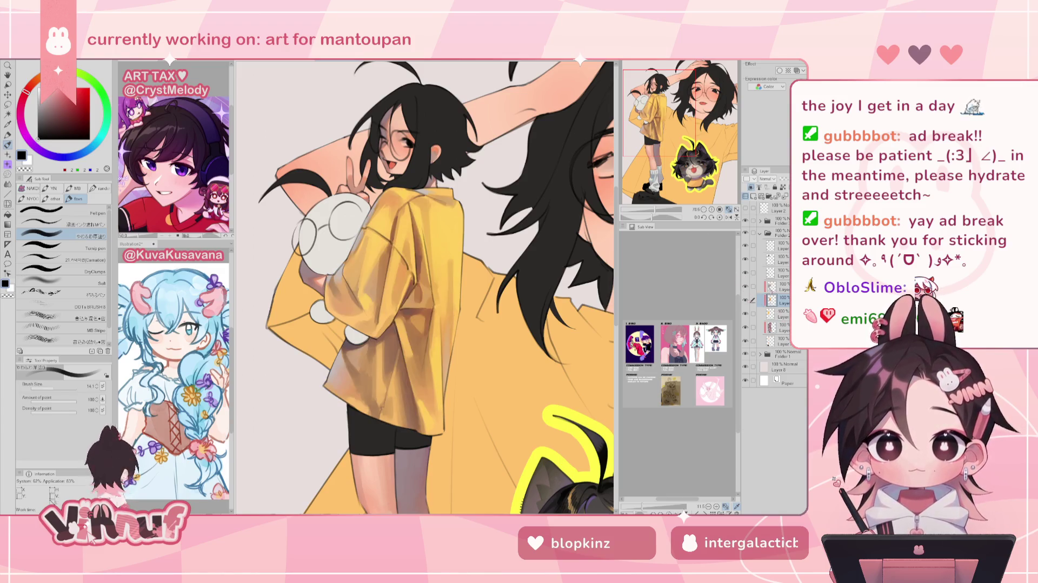
pyautogui.click(779, 287)
# Step: Sample the shirt's yellow, choose a painting brush, and move to the normal layer below
pyautogui.keyDown('alt'); pyautogui.click(458, 208); pyautogui.keyUp('alt')
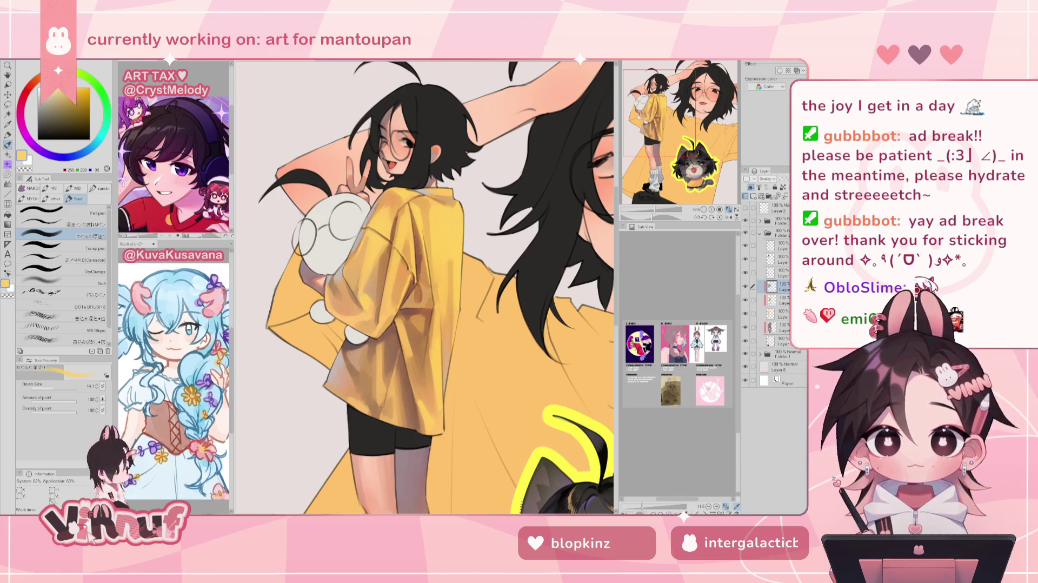
pyautogui.click(80, 224)
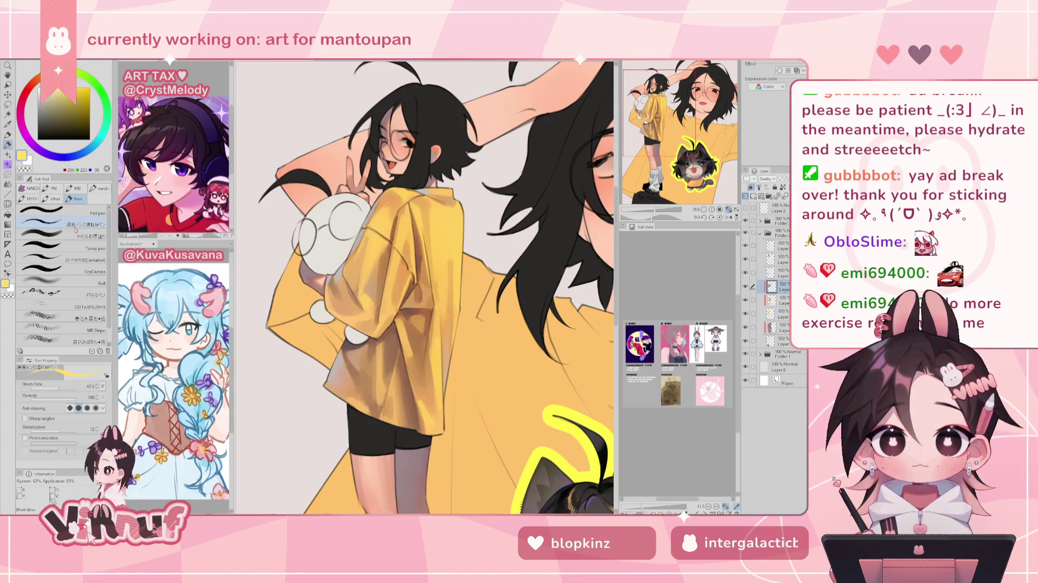
pyautogui.click(75, 226)
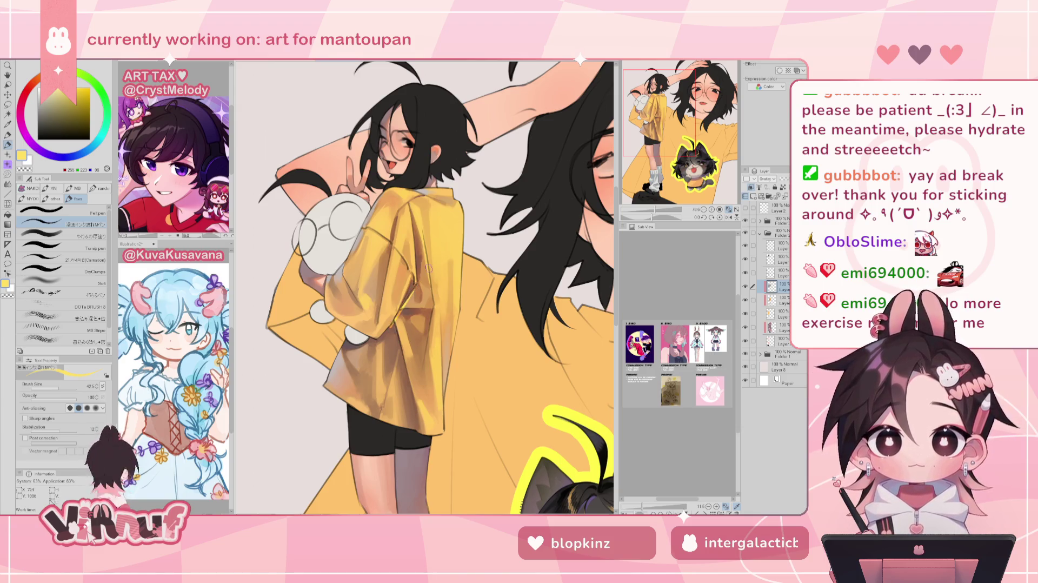
pyautogui.hotkey('alt', '[')
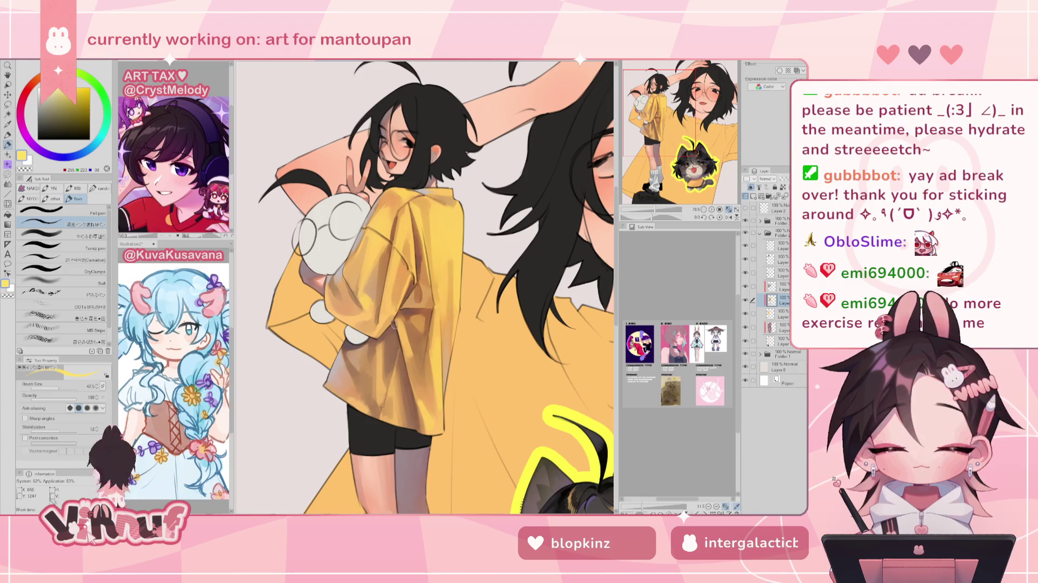
# Step: Add a new empty Layer 1 above Folder 1 with the legs in view
pyautogui.moveTo(425, 324)
pyautogui.mouseDown()
pyautogui.moveTo(425, 233)
pyautogui.moveTo(473, 231)
pyautogui.mouseUp()
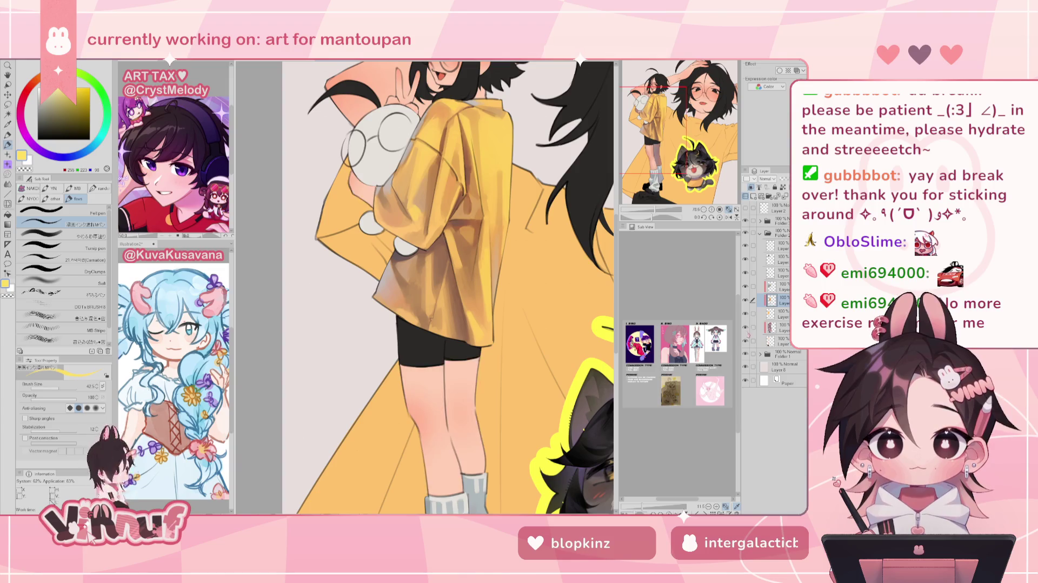
pyautogui.click(779, 328)
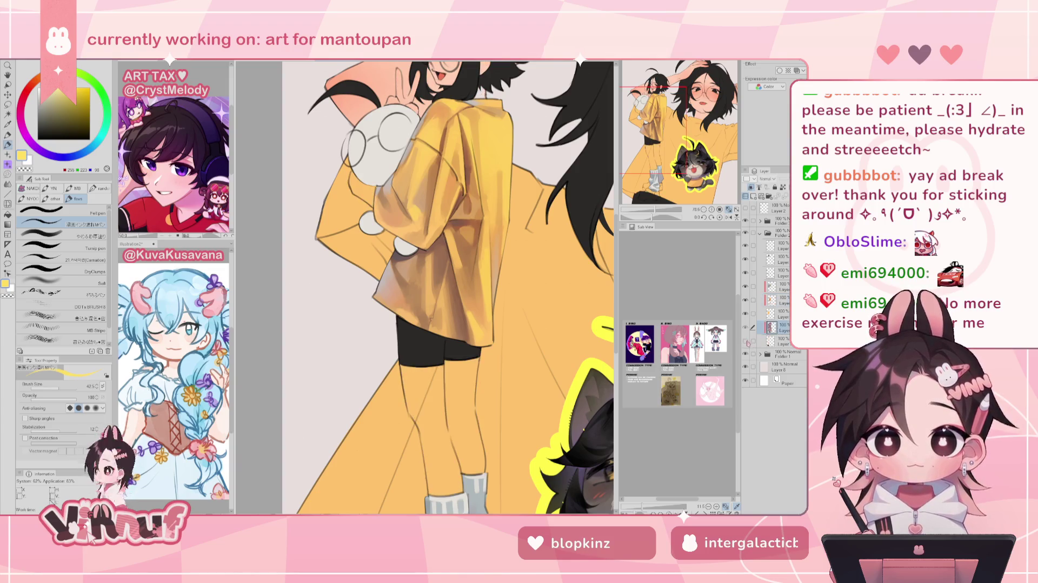
pyautogui.click(779, 287)
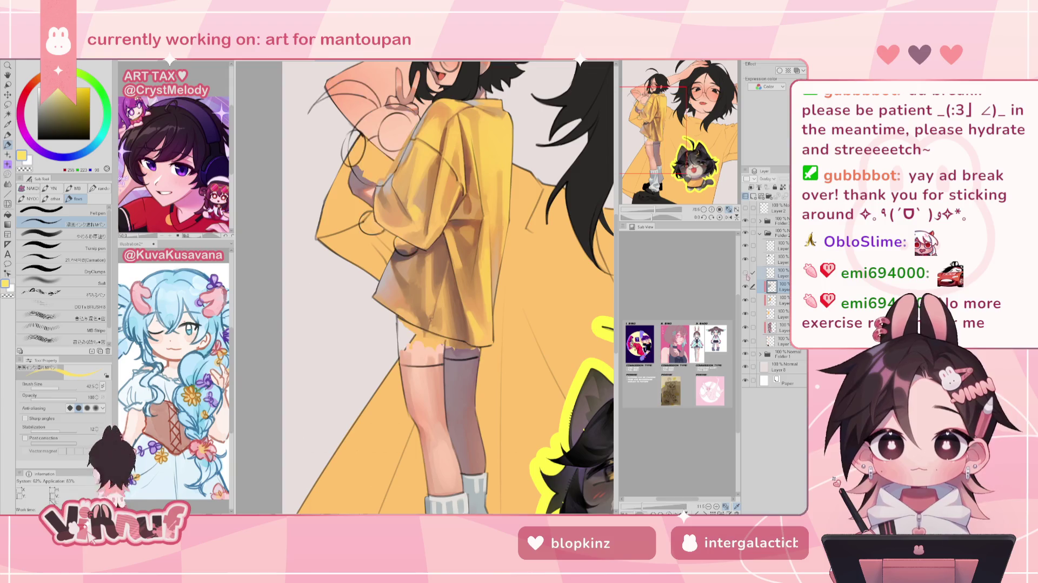
pyautogui.click(753, 195)
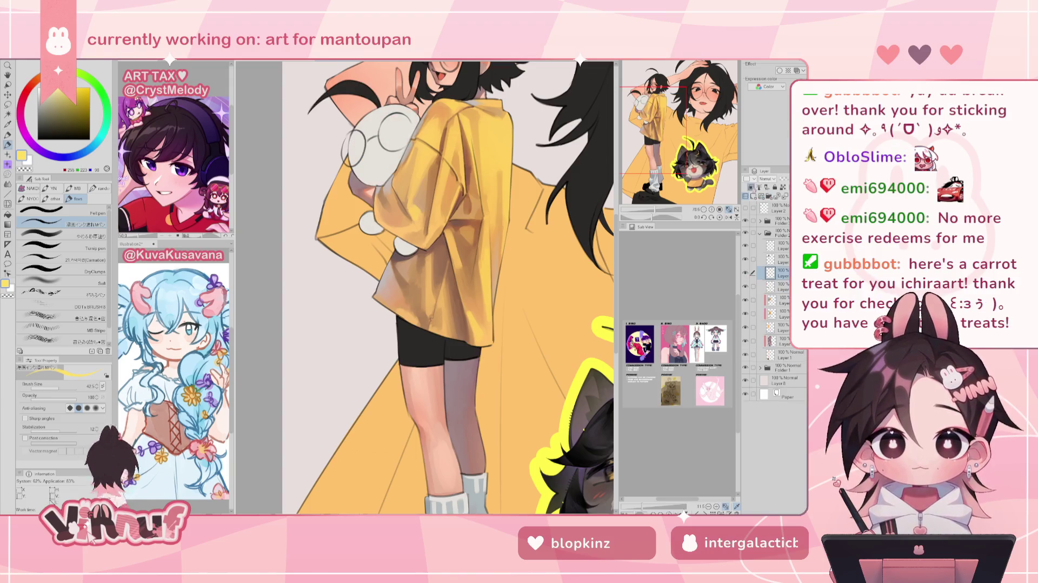
# Step: Choose the third brush sub tool and raise its size to 97 over the lower legs
pyautogui.moveTo(684, 125)
pyautogui.mouseDown()
pyautogui.moveTo(676, 142)
pyautogui.moveTo(675, 128)
pyautogui.mouseUp()
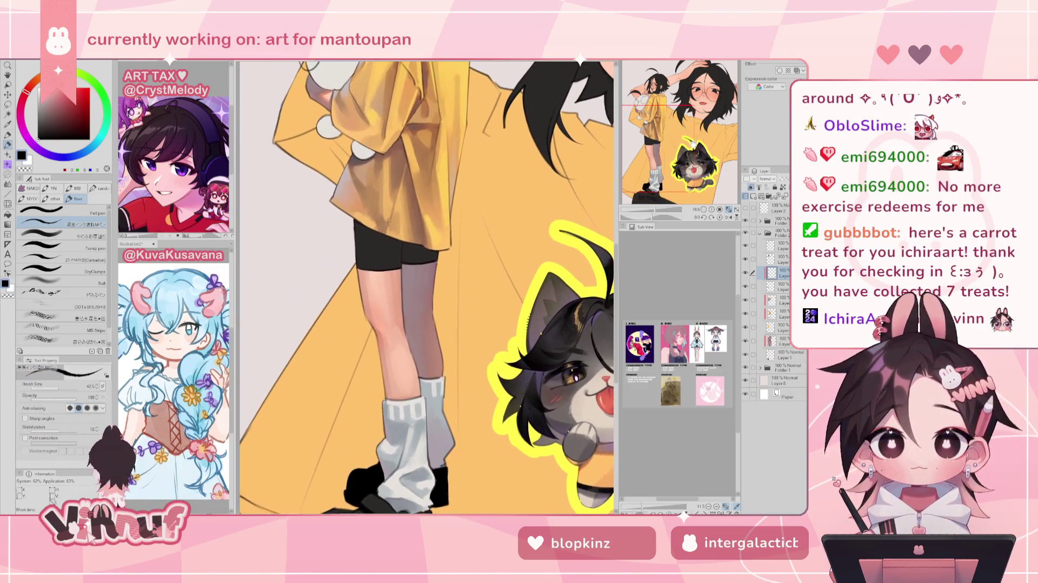
pyautogui.click(96, 236)
pyautogui.moveTo(417, 292); pyautogui.dragTo(417, 267)
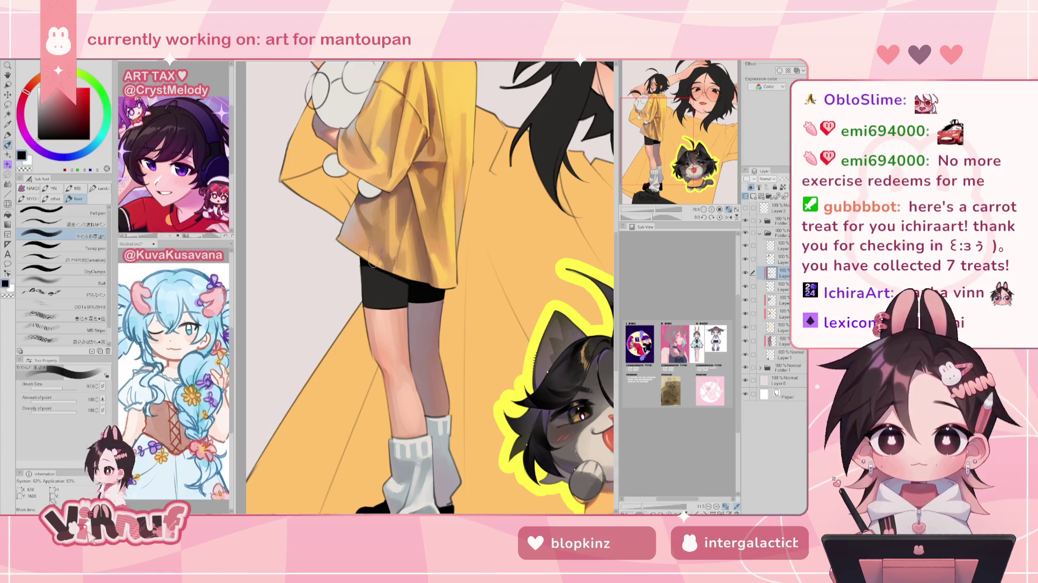
pyautogui.scroll(-3, 375, 256)
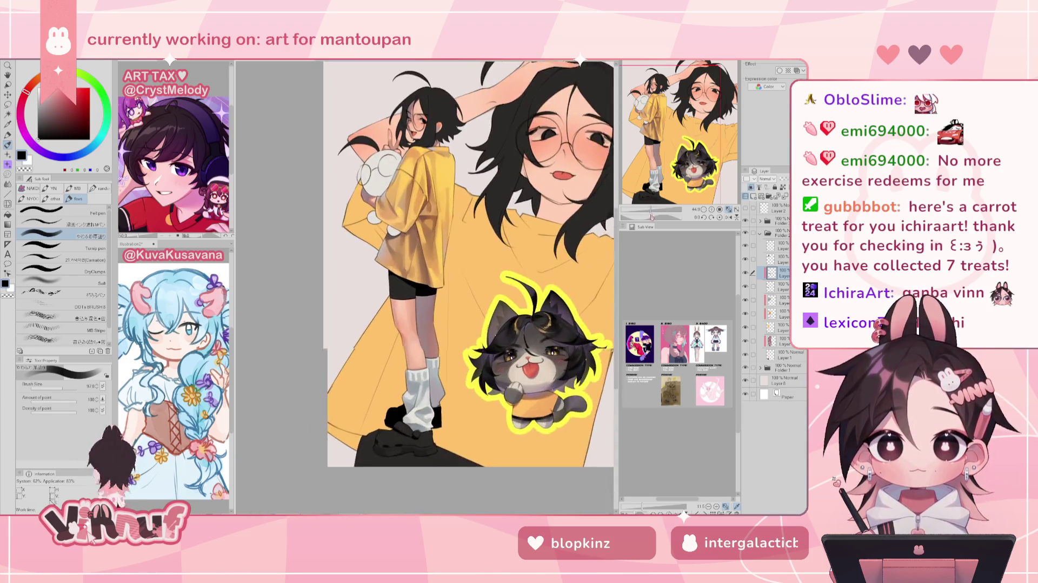
pyautogui.scroll(1, 409, 248)
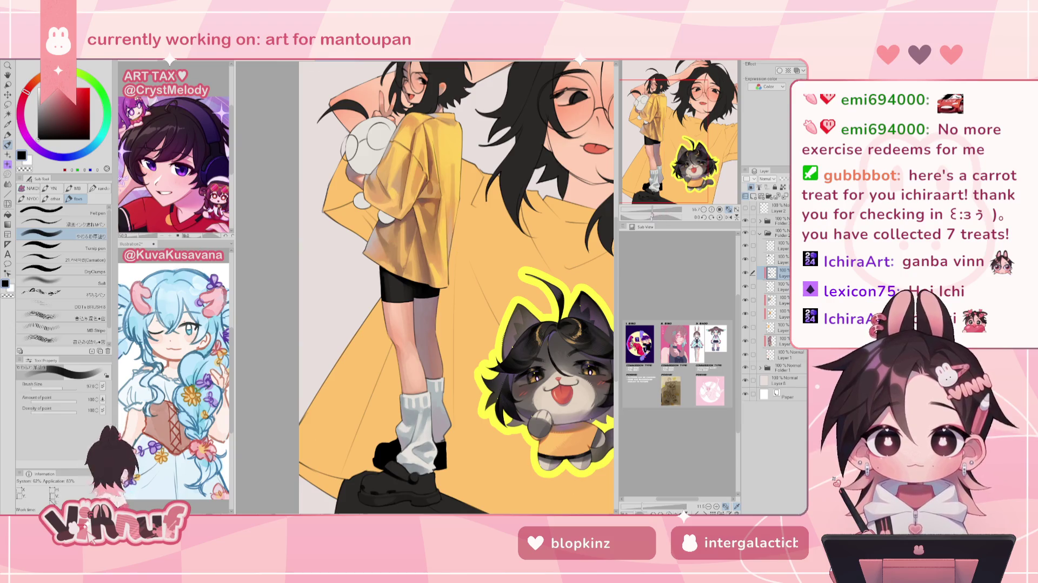
pyautogui.scroll(-5, 438, 299)
pyautogui.scroll(4, 438, 299)
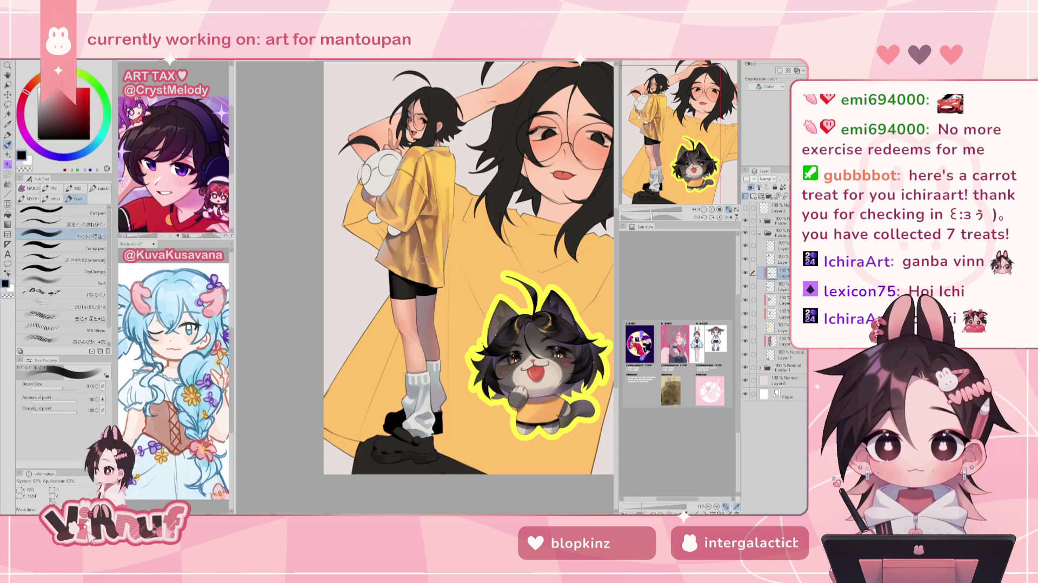
pyautogui.moveTo(682, 158); pyautogui.dragTo(684, 168)
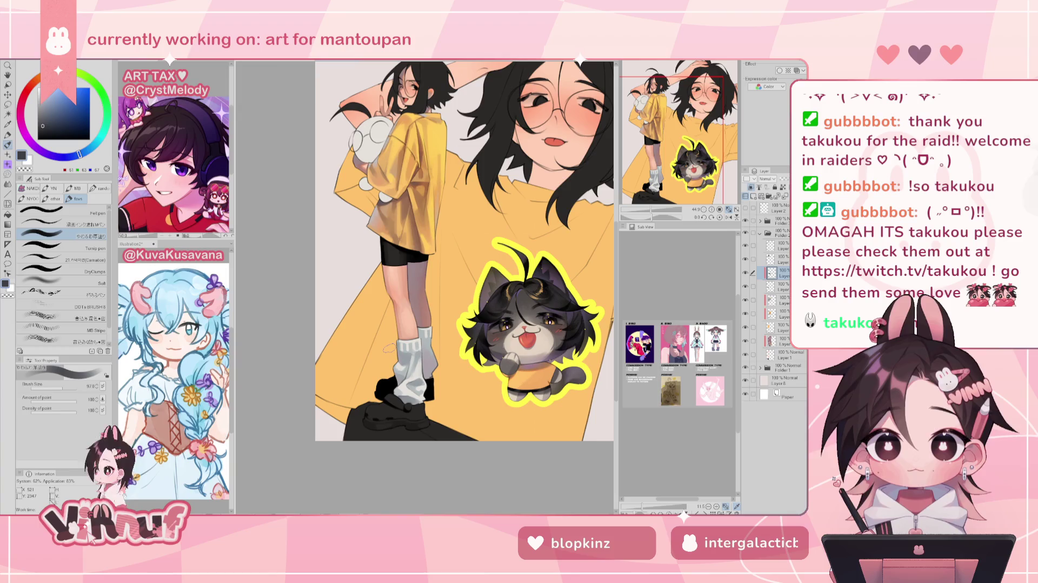
pyautogui.click(781, 340)
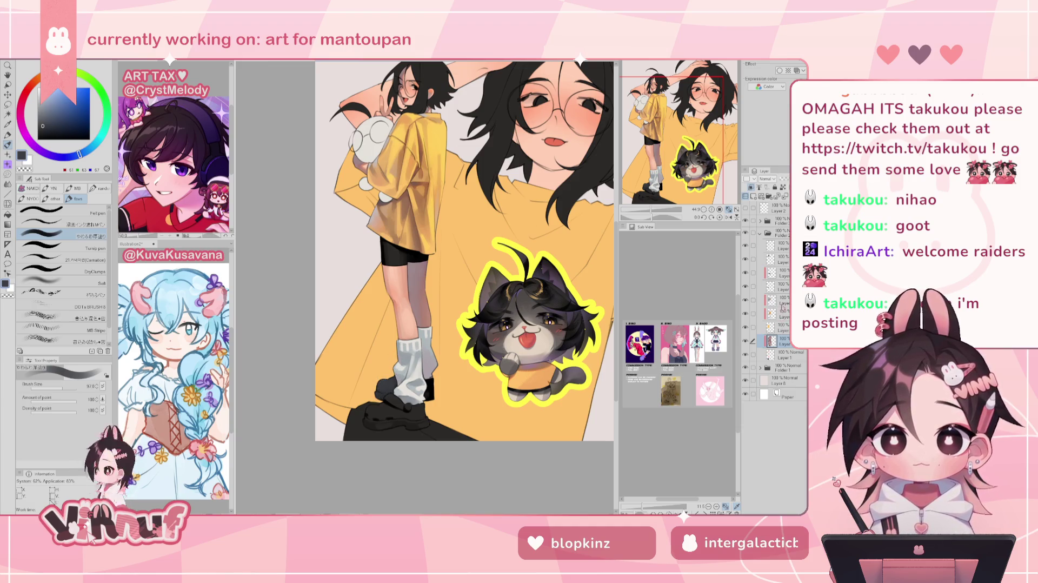
pyautogui.click(784, 274)
pyautogui.moveTo(701, 142); pyautogui.dragTo(699, 130)
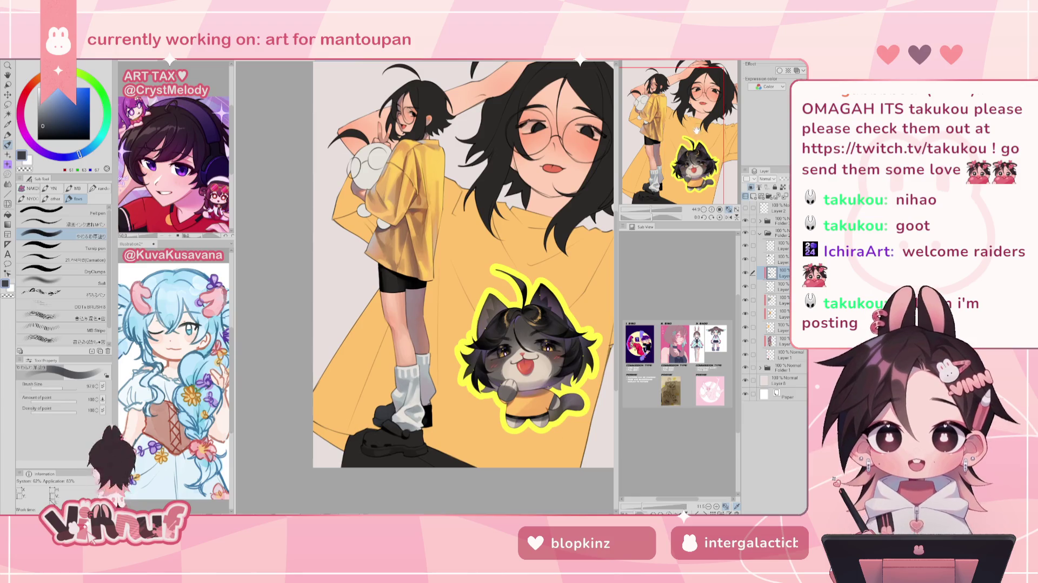